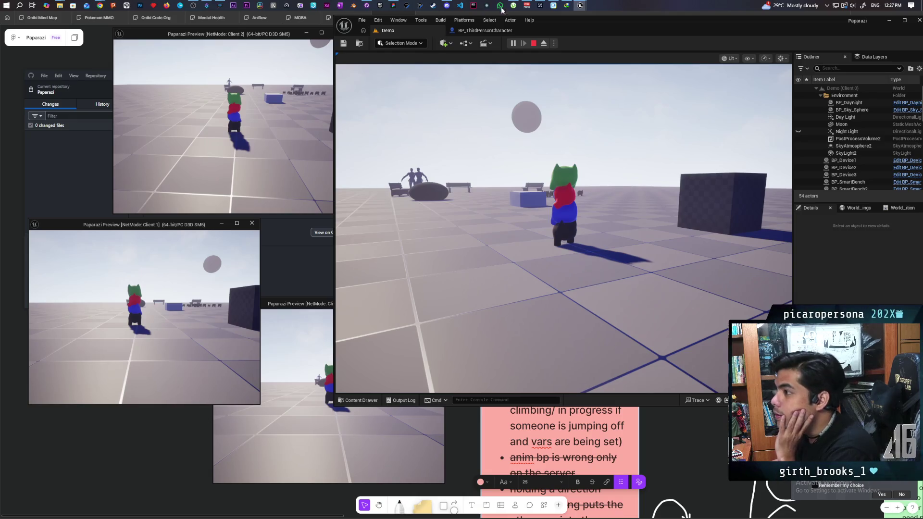
Stop the Unreal multiplayer preview and bring VS Code with Sprite.jai to the front
mouse_move(583, 5)
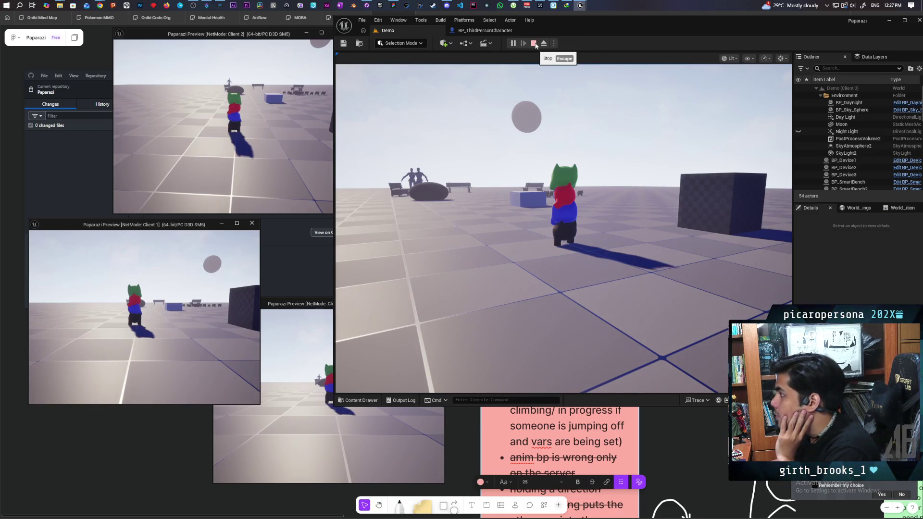
click(533, 43)
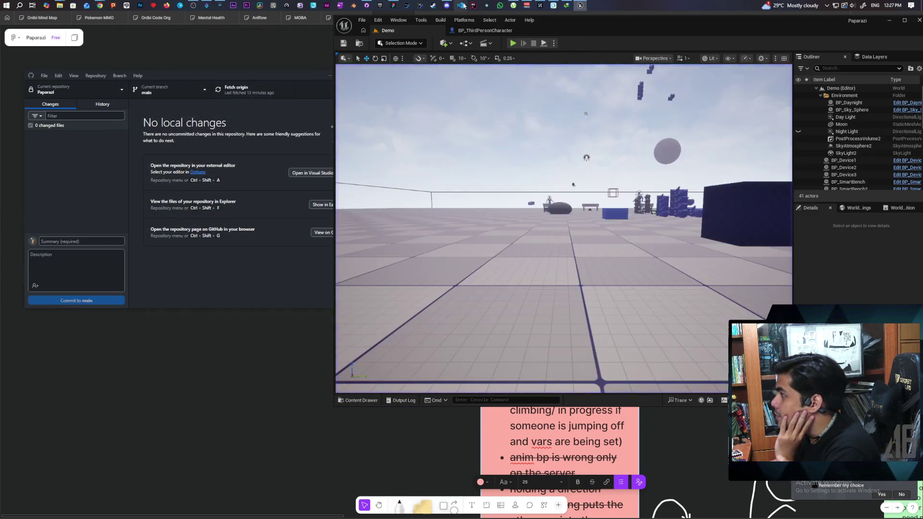
click(465, 6)
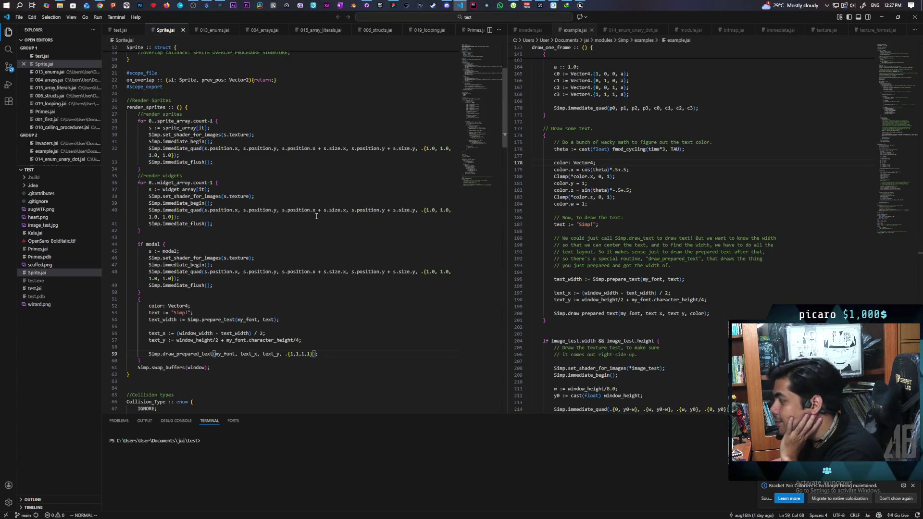
scroll(291, 313, down, 4)
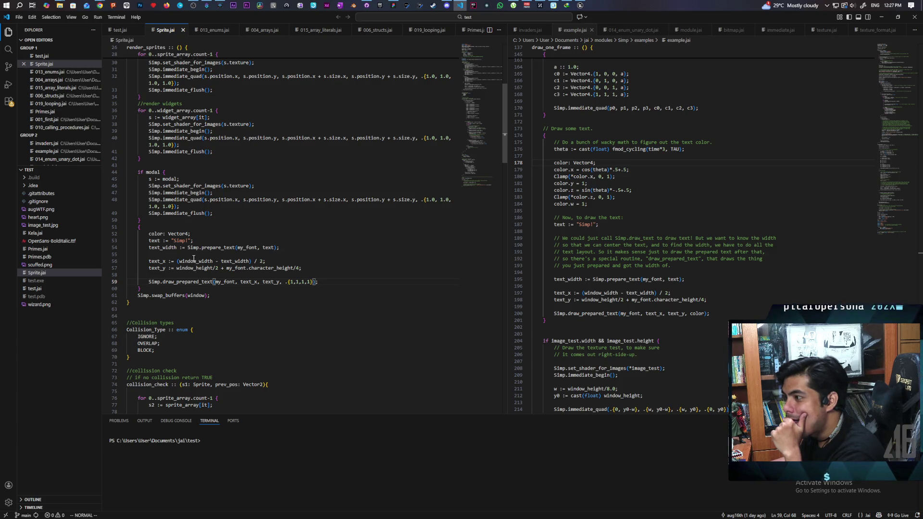
scroll(194, 258, up, 3)
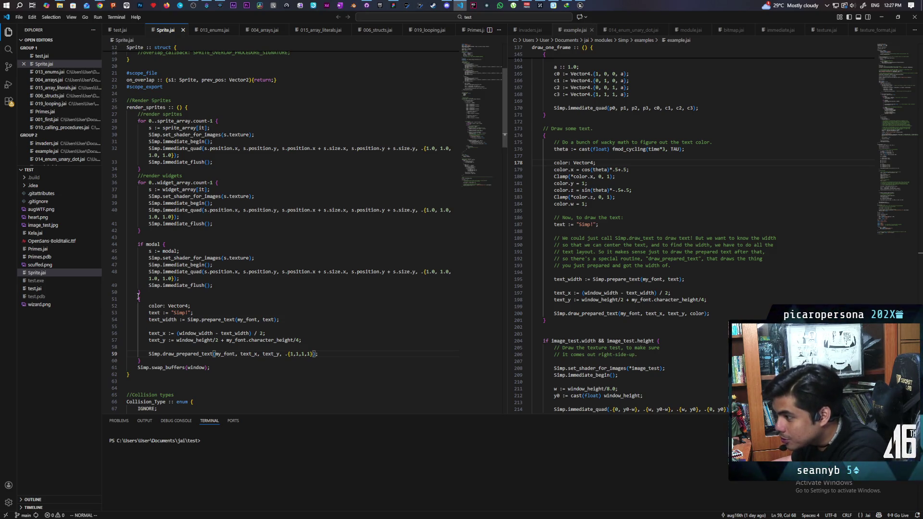
Delete the closing brace after the modal flush on line 50, along with its empty line
click(163, 291)
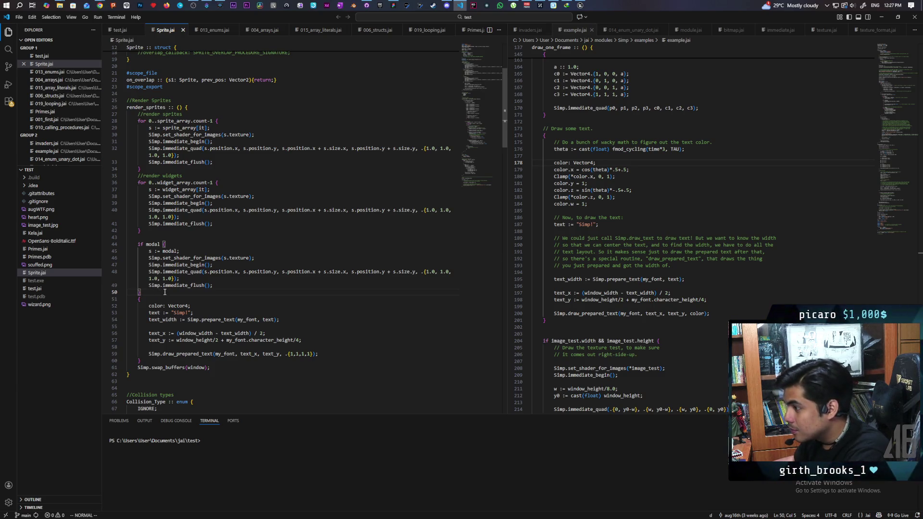
click(221, 286)
click(209, 294)
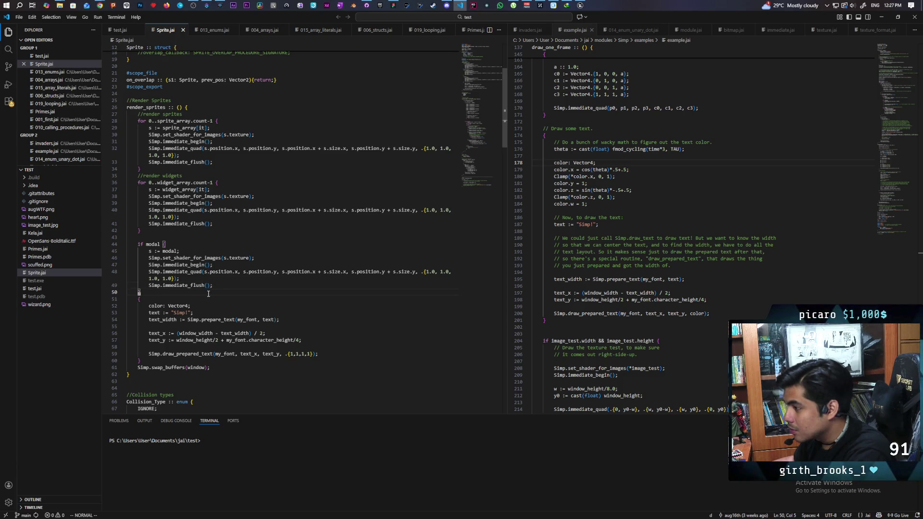
key(d)
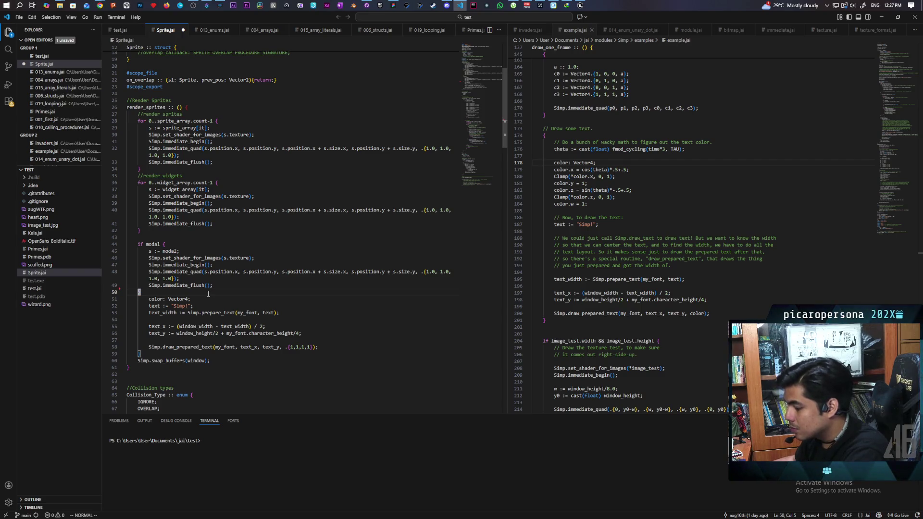
key(d)
key(d)
Remove the stray closing brace added near line 58 and restore the block's opening brace
click(160, 347)
text(o)
text(})
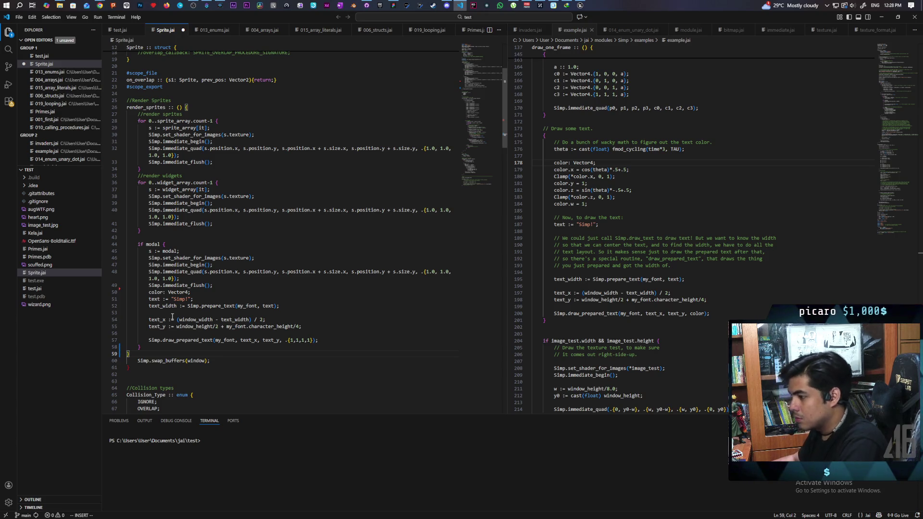
key(BackSpace)
key(BackSpace)
key(Up)
key(Up)
key(Up)
key(End)
key(Return)
text({)
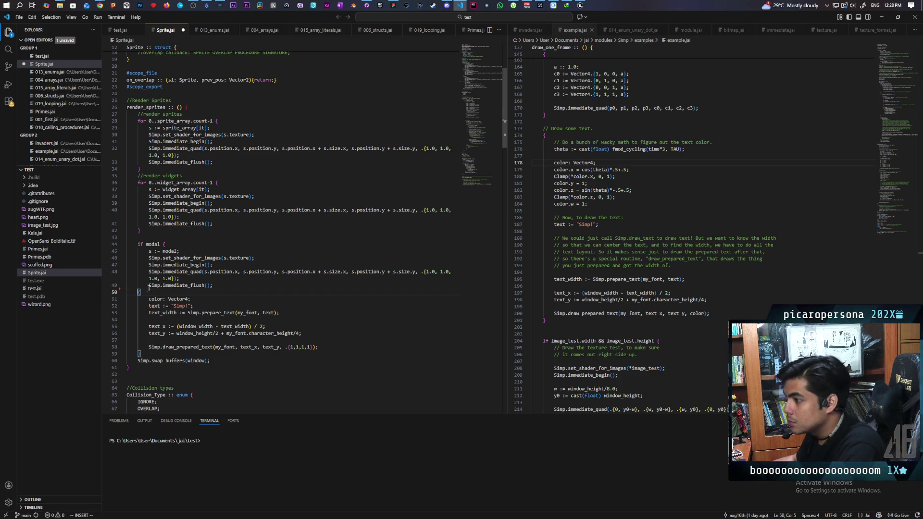
Close the if modal block with a brace after the text block, save Sprite.jai, and recall the build command
click(160, 245)
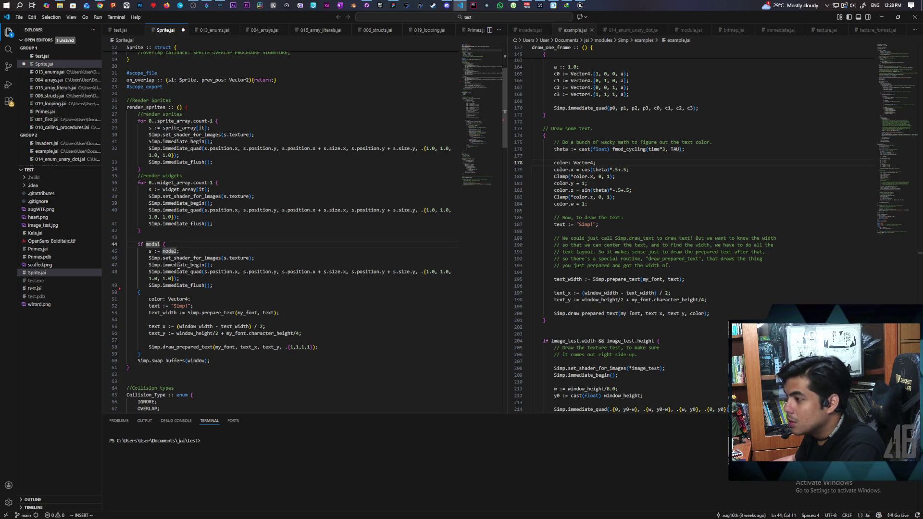
click(250, 295)
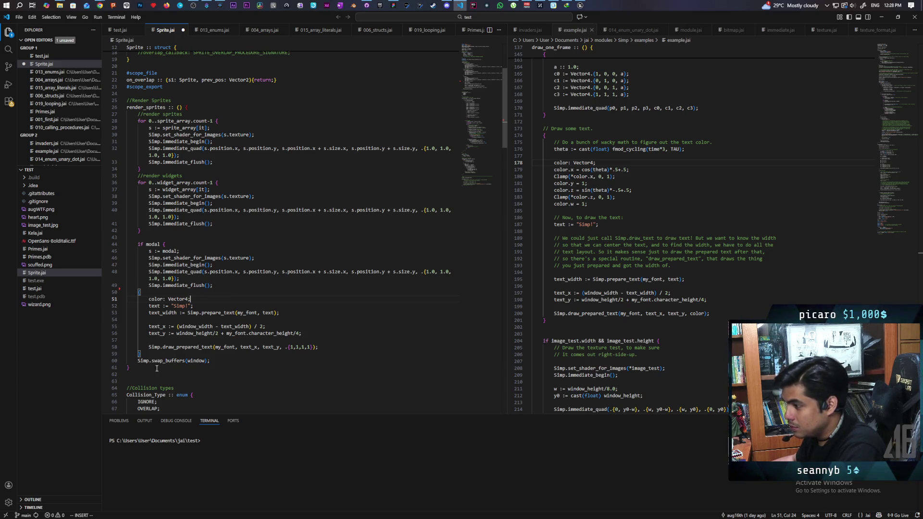
click(174, 354)
text(})
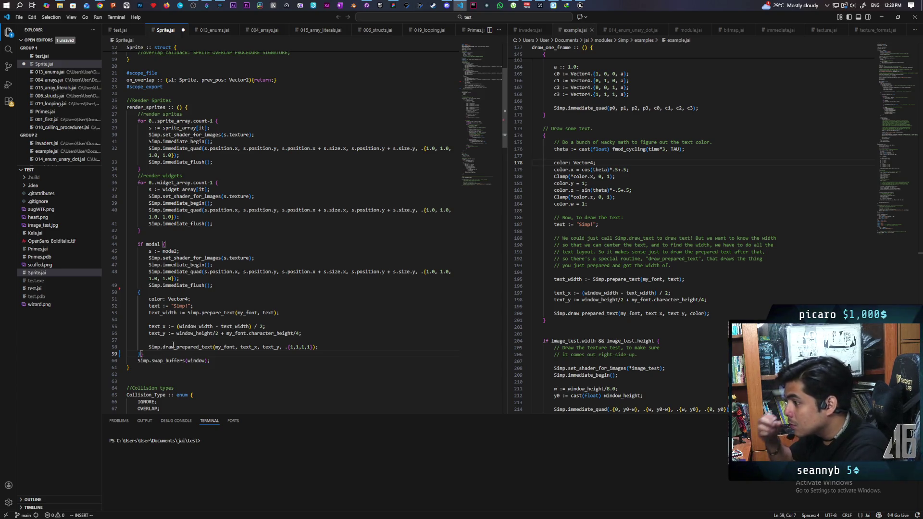
key(ctrl+s)
key(Left)
key(Return)
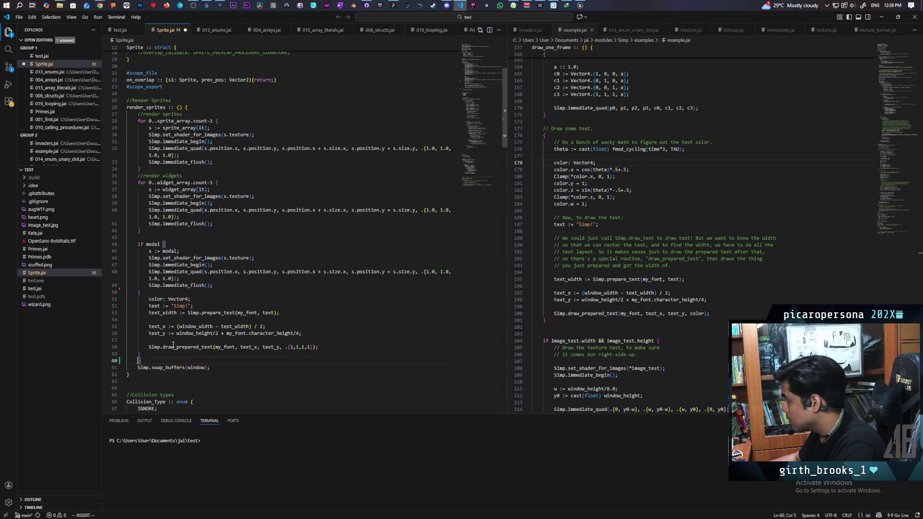
key(ctrl+s)
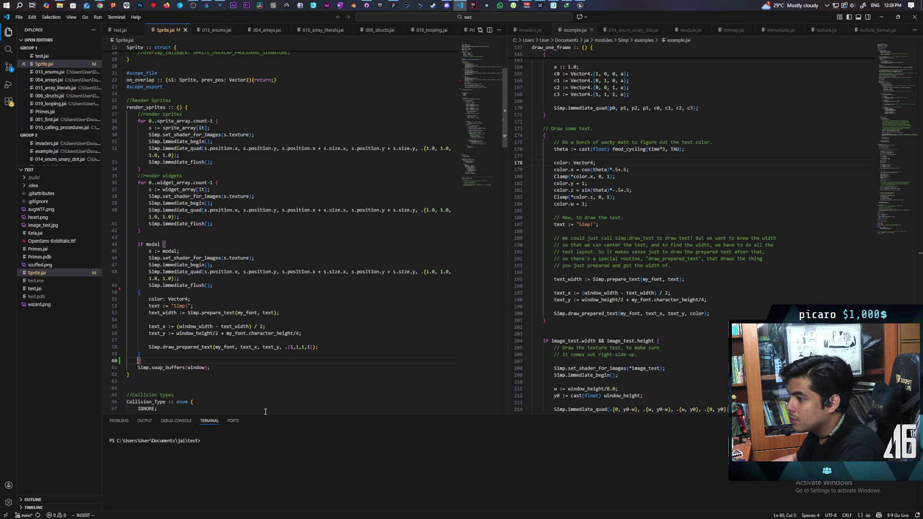
click(219, 445)
key(Up)
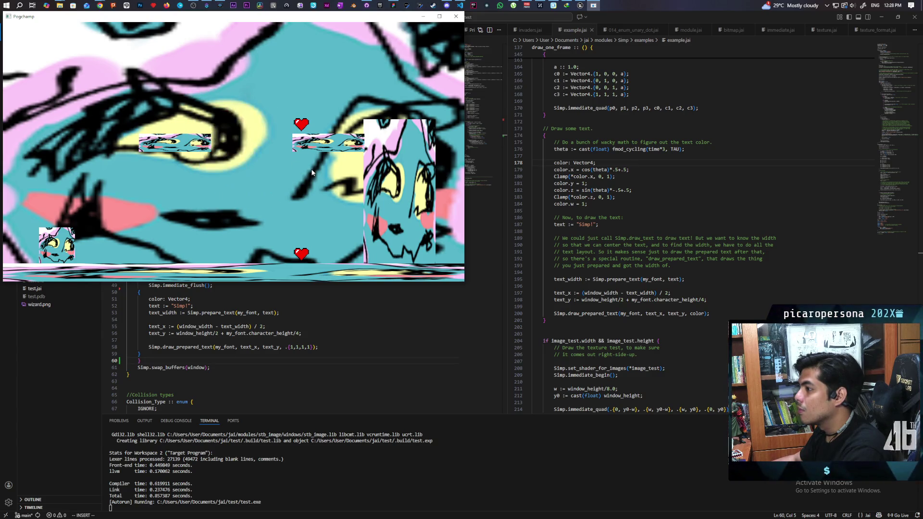
Close the test game window and start clearing the 'Simp!' text string on line 52
click(453, 18)
click(185, 306)
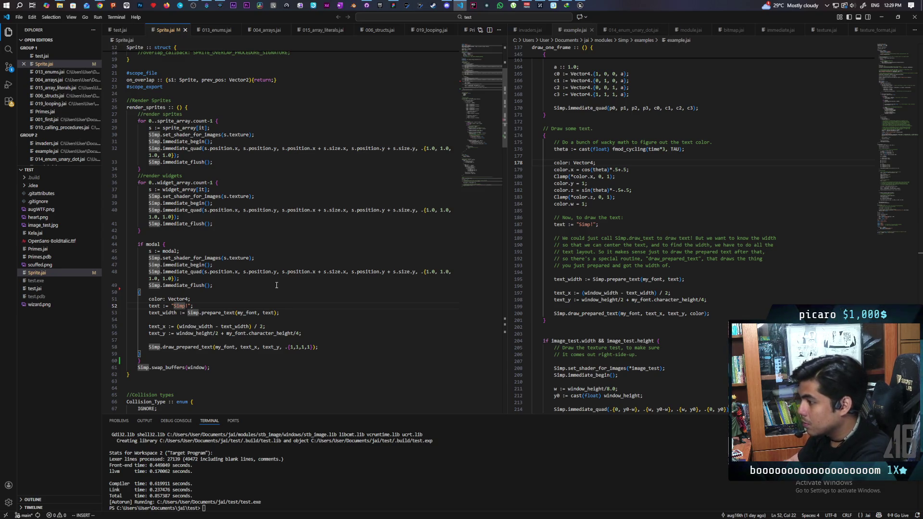
key(ctrl+BackSpace)
Change the modal text to 'Quit' and its colour to black .{0,0,0,1}
key(Delete)
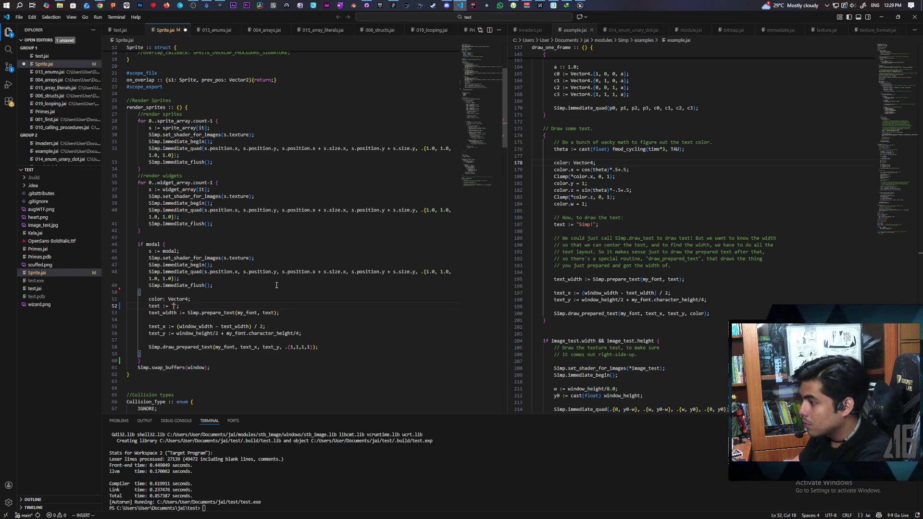
text(Quit)
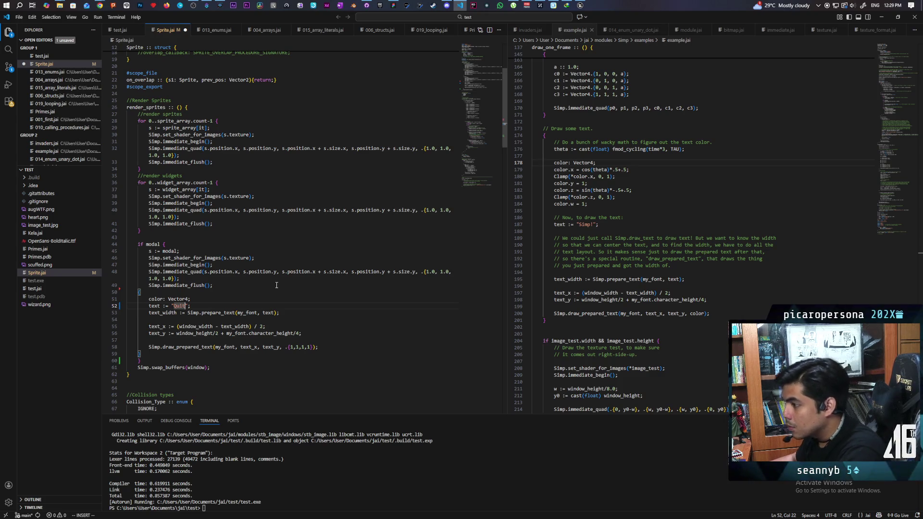
click(279, 326)
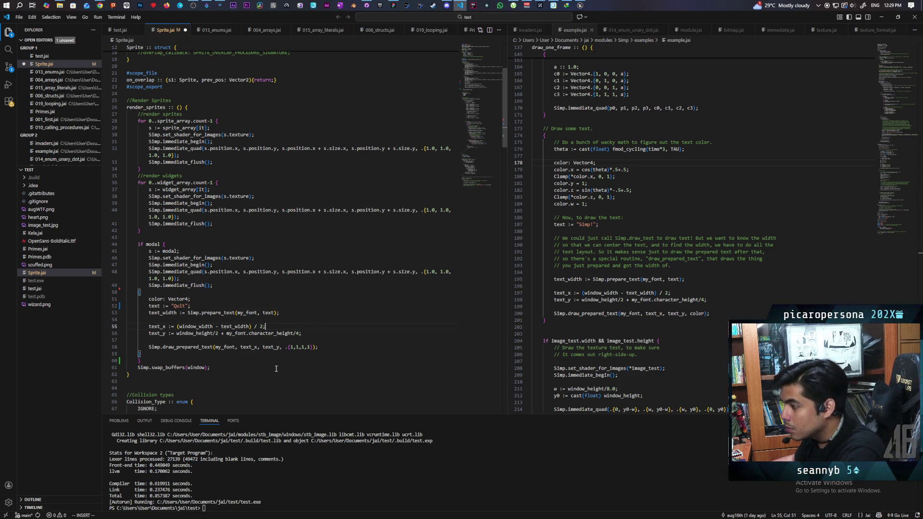
click(292, 346)
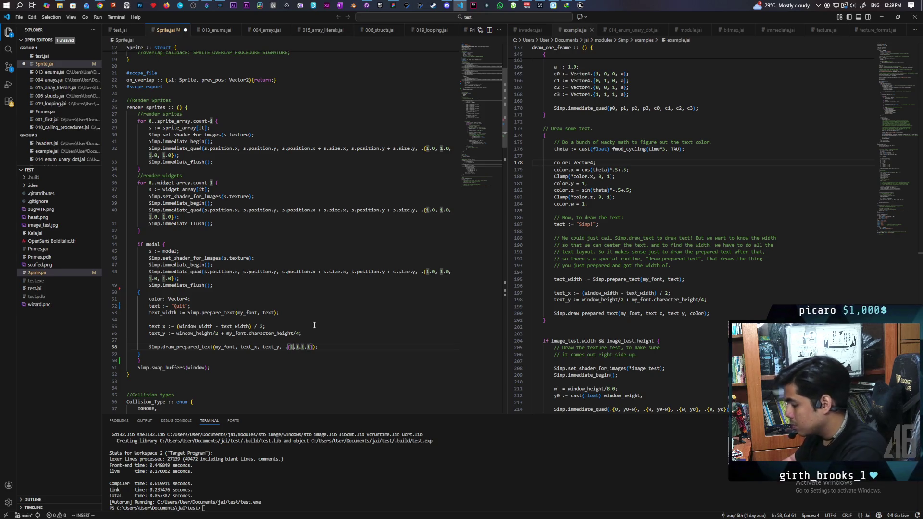
key(Delete)
text(0)
key(Delete)
text(0)
key(Right)
key(Delete)
text(0)
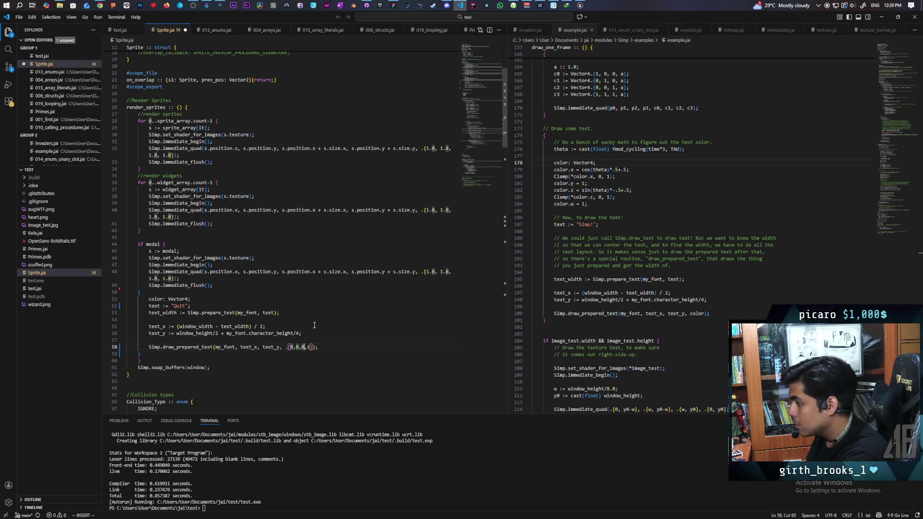
Save Sprite.jai and rerun the build command to launch the game
key(ctrl+s)
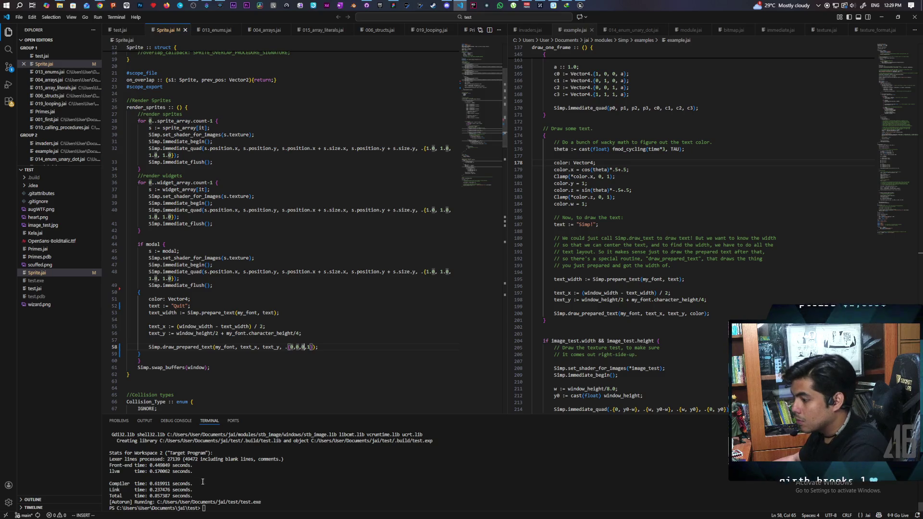
click(247, 464)
key(Up)
key(Return)
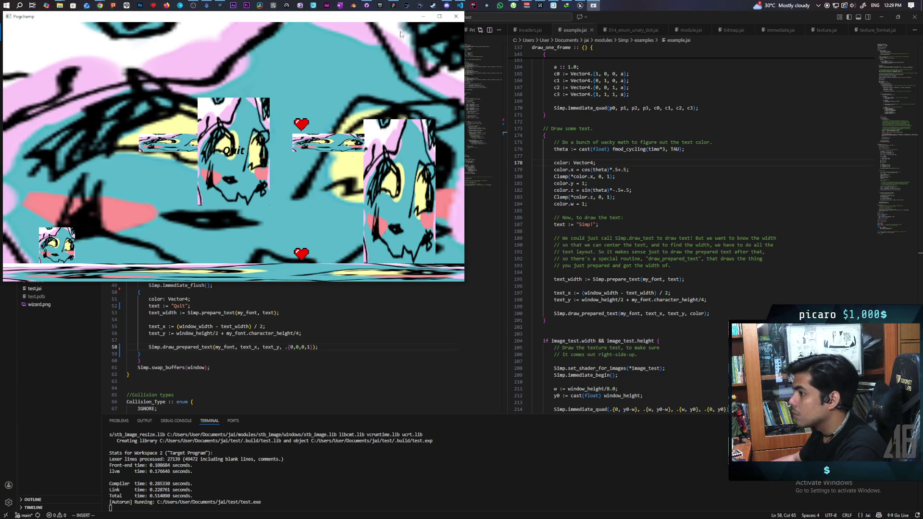
Close the Pogchamp game window
click(455, 16)
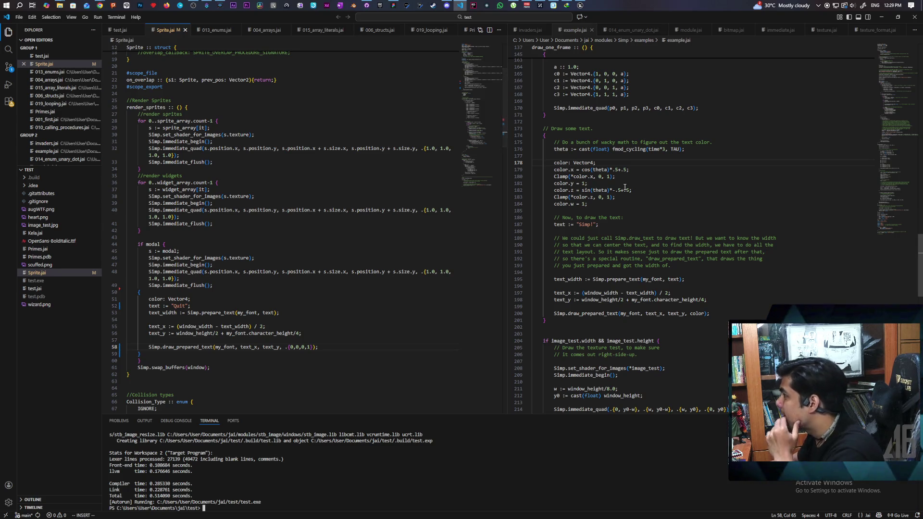
Scroll example.jai up and select the Simp.immediate_quad call on line 170
scroll(625, 188, up, 5)
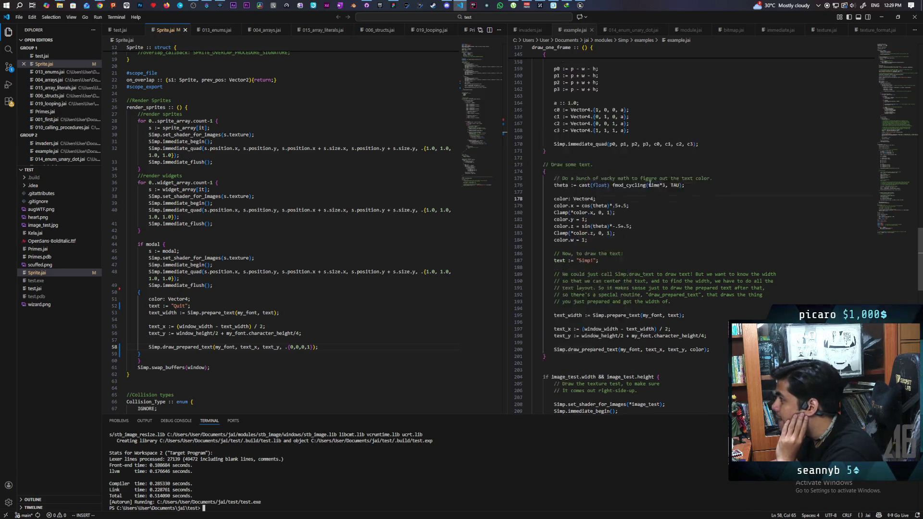
scroll(650, 183, up, 3)
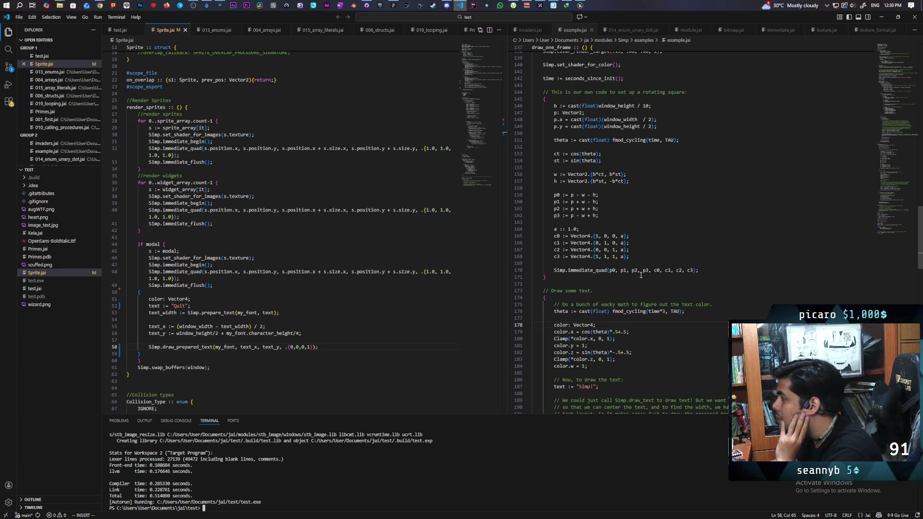
click(554, 271)
drag(554, 272, 699, 273)
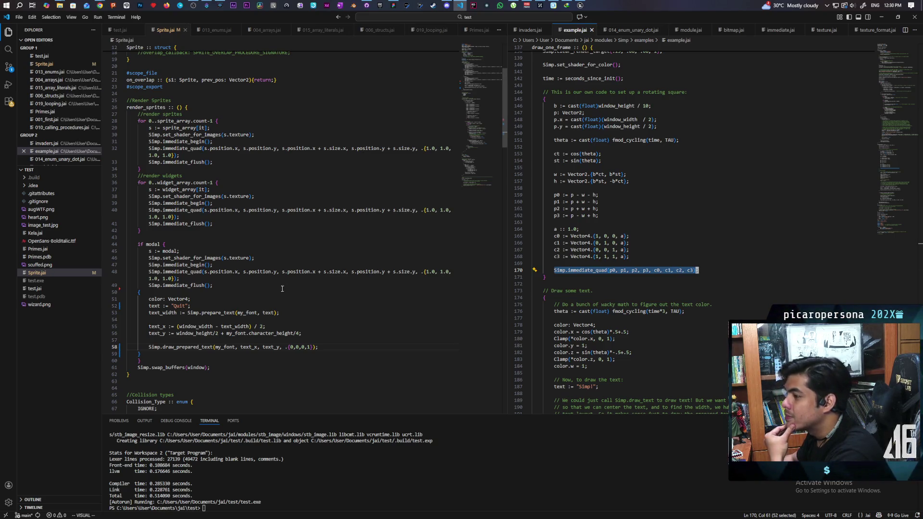
Set the modal quad's colour on line 48 to black .{0.0,0.0,0.0,1.0}
click(429, 271)
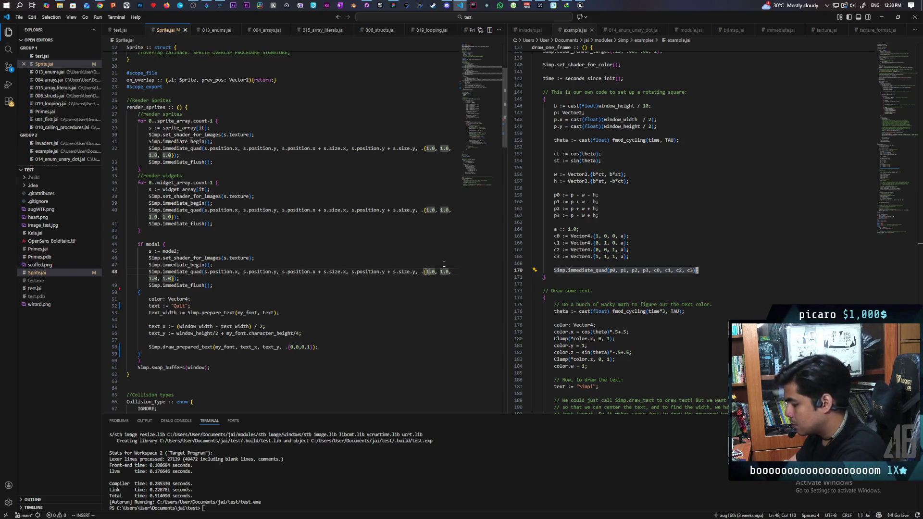
key(BackSpace)
text(0)
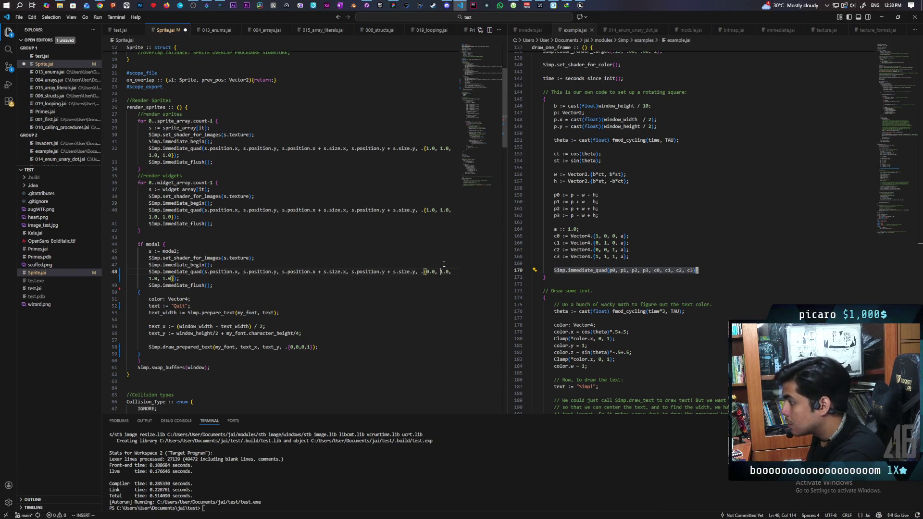
key(Delete)
text(0)
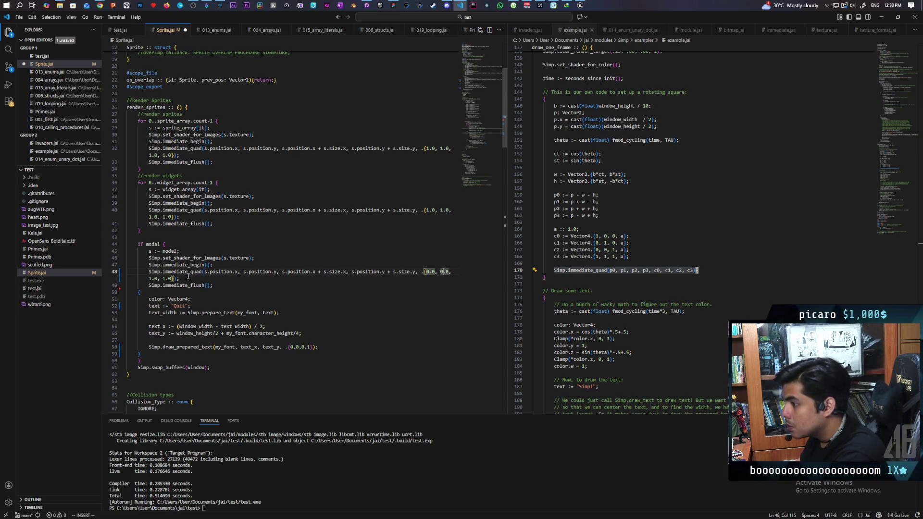
click(149, 279)
key(Delete)
text(0)
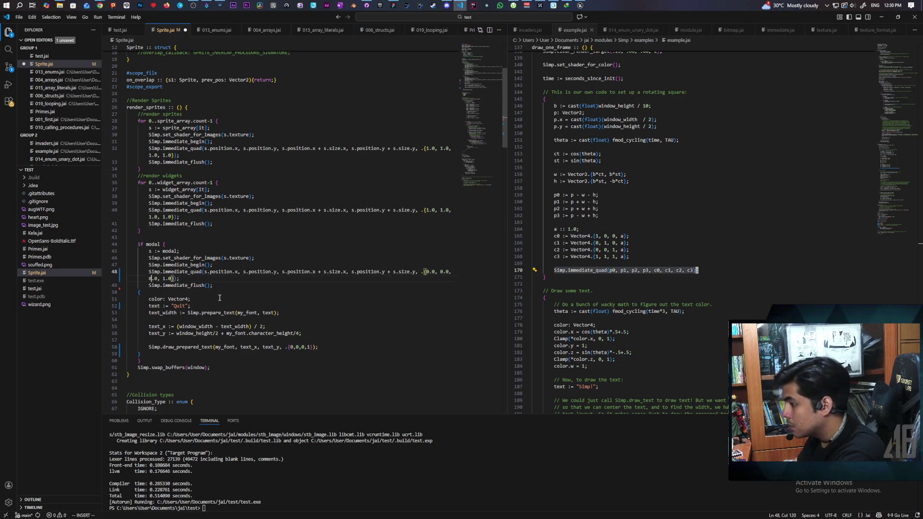
Make the Quit text colour on line 58 white .{1,1,1,1}
click(290, 347)
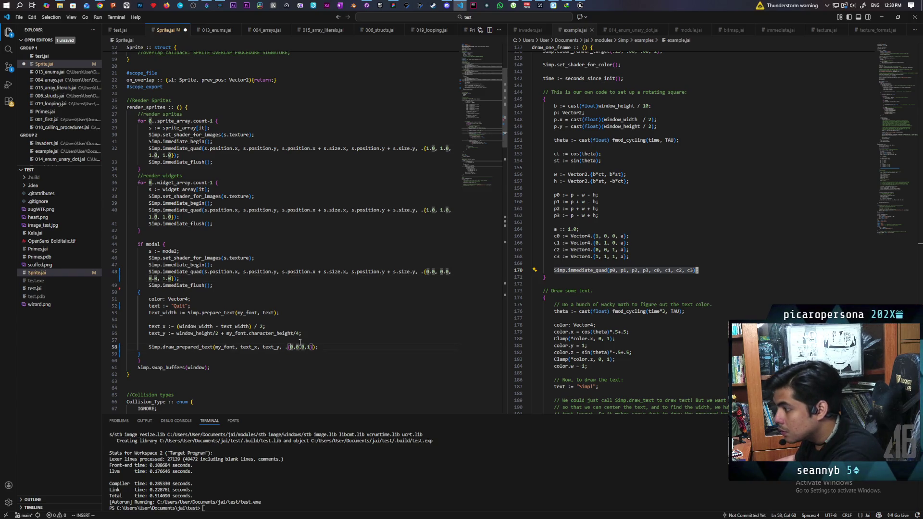
key(Delete)
text(1)
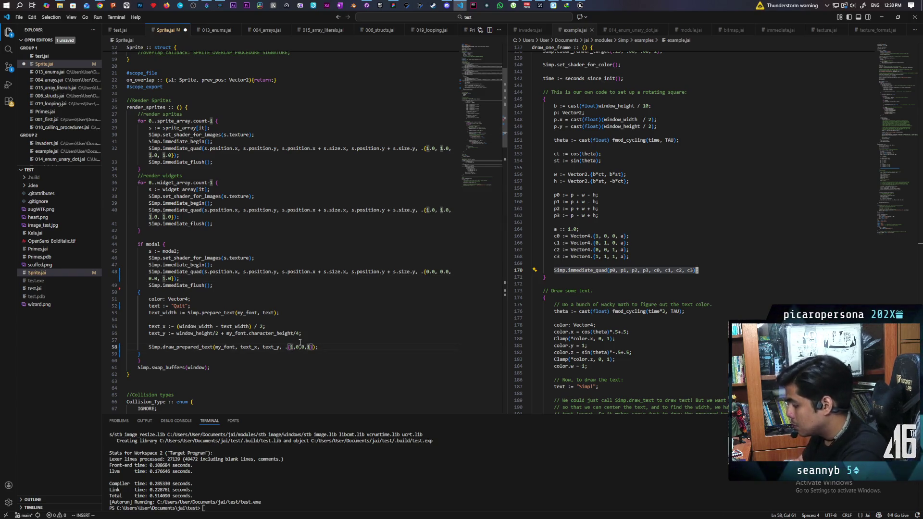
key(Right)
key(Delete)
text(1,)
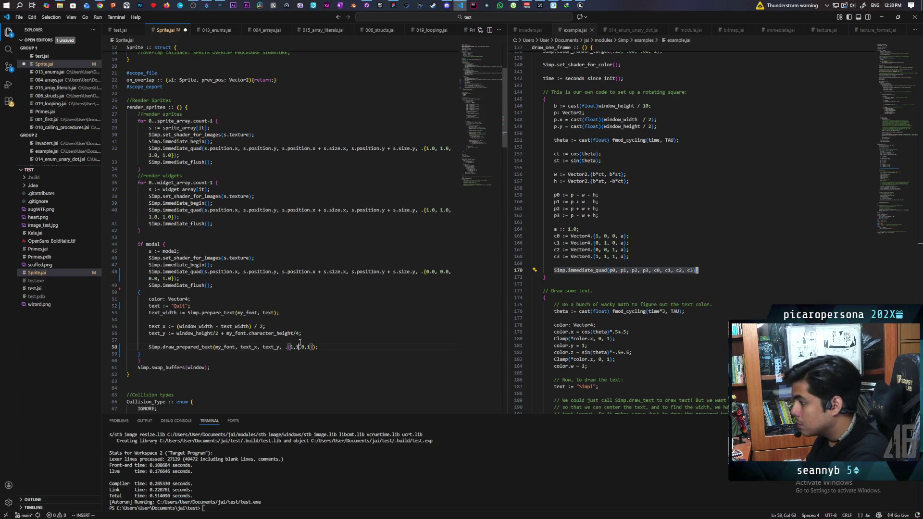
text(1)
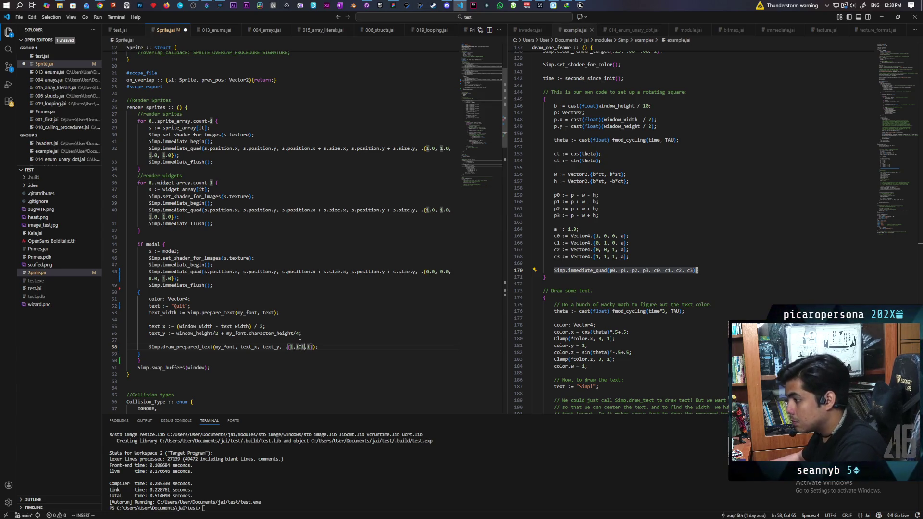
Rerun jai .\test.jai +Autorun in the terminal to launch the game
click(278, 506)
key(Up)
key(Return)
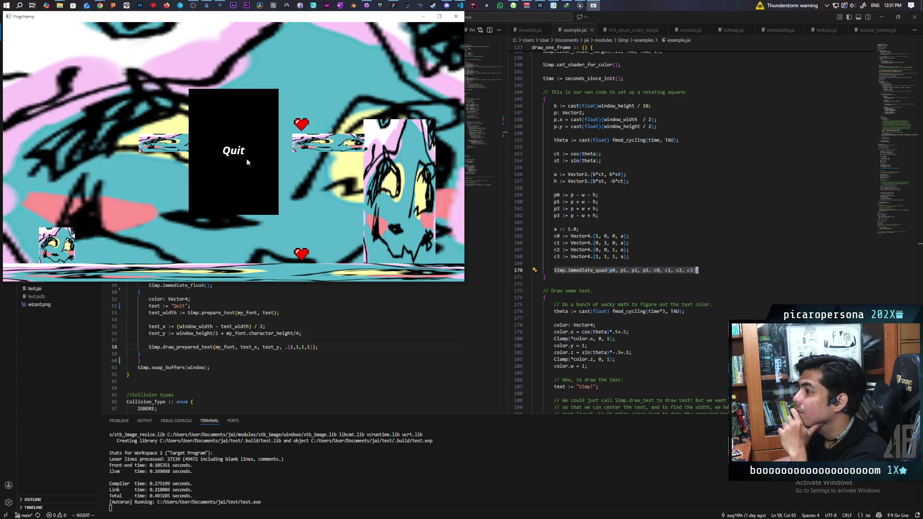
Quit the game, relaunch it via the build command, then quit through the Escape menu's Quit
click(239, 187)
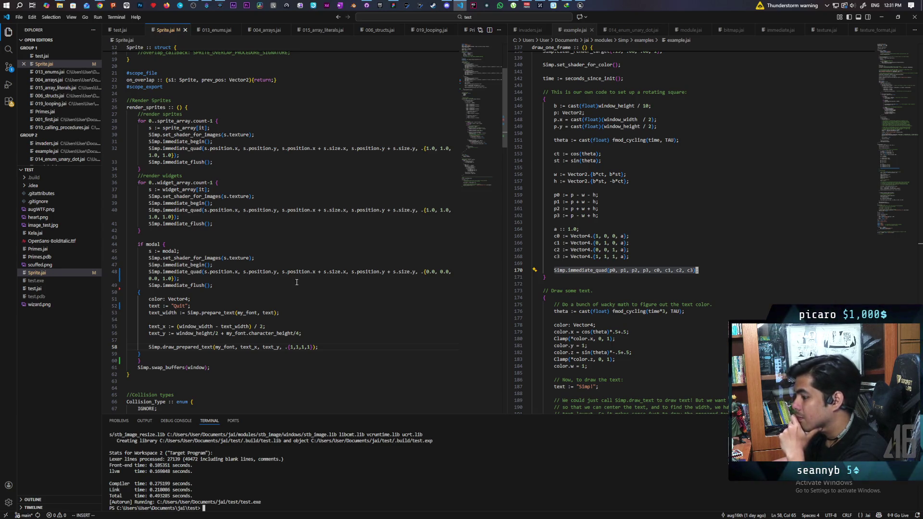
key(Up)
key(Return)
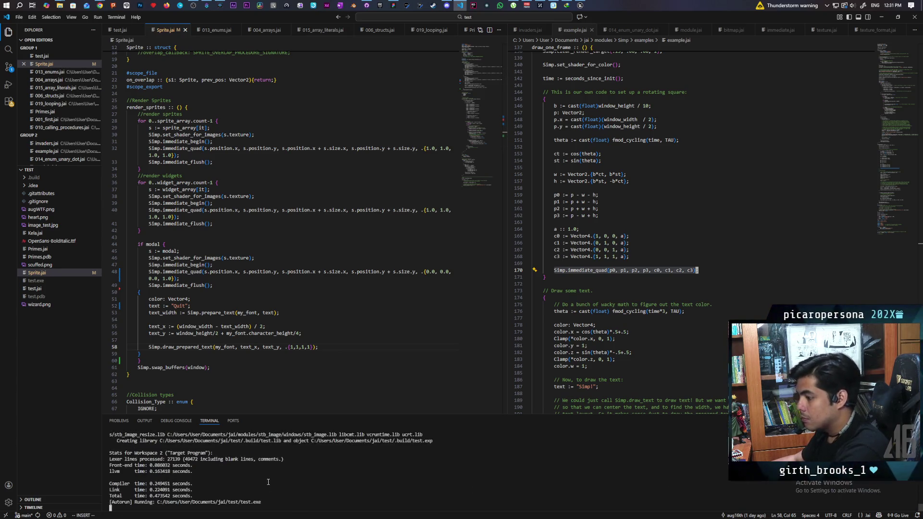
key(Escape)
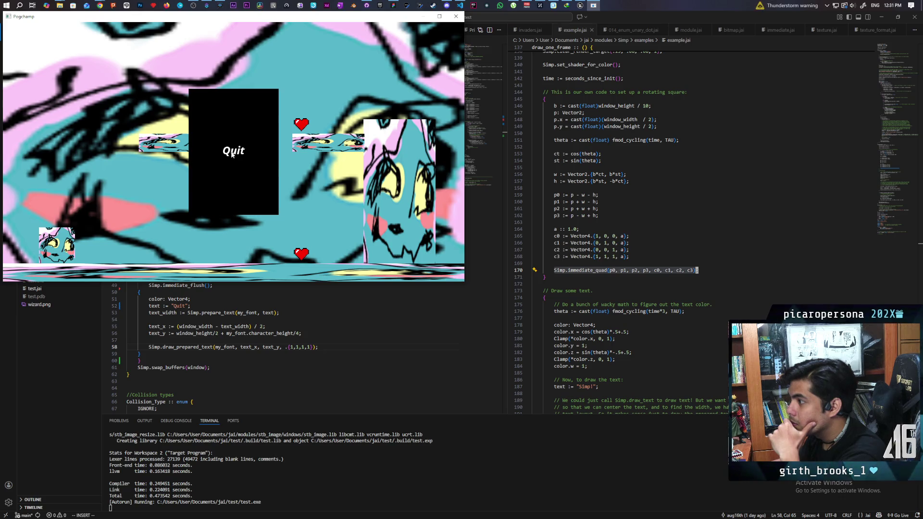
click(233, 153)
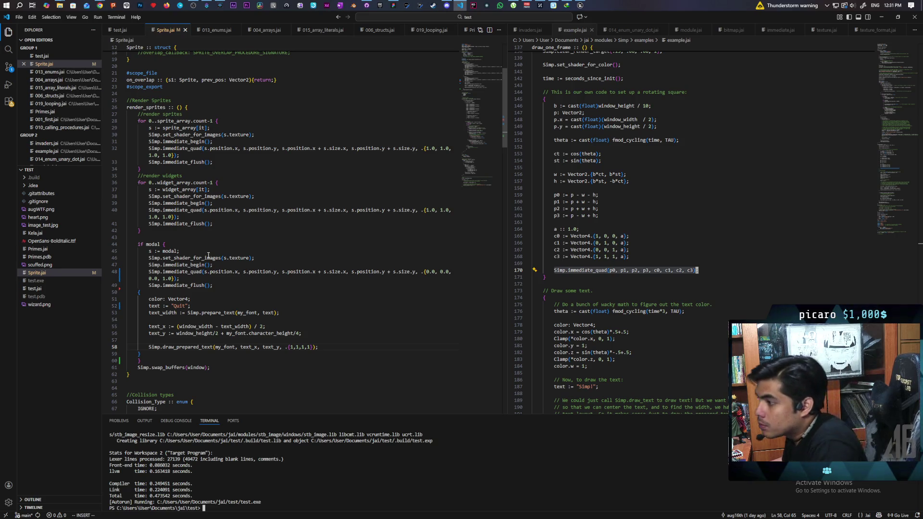
Open test.jai, scroll to open_menu near line 405, and place the caret in the {200, 300} size
click(120, 30)
scroll(207, 149, down, 20)
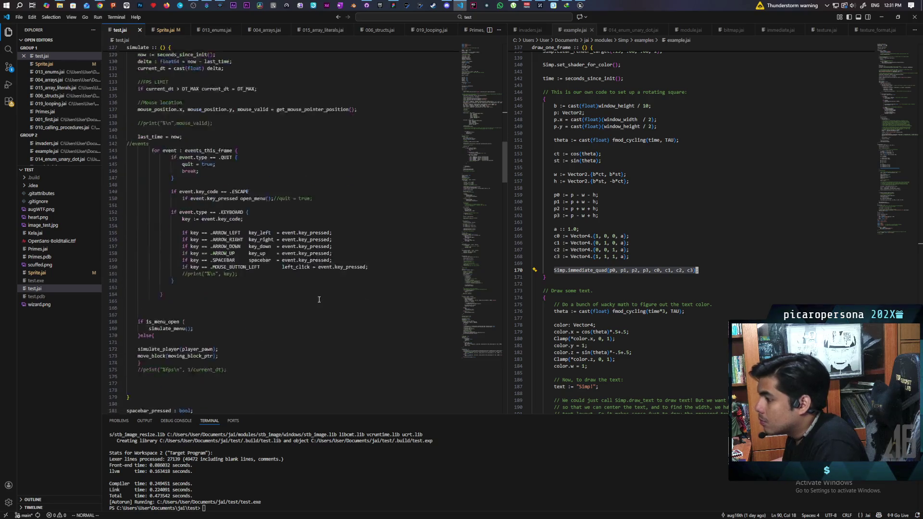
scroll(317, 292, down, 20)
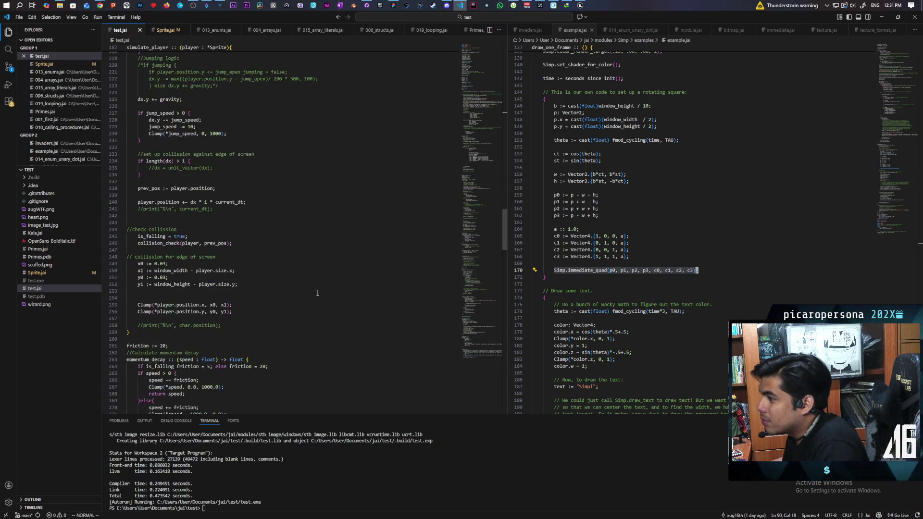
scroll(318, 292, down, 20)
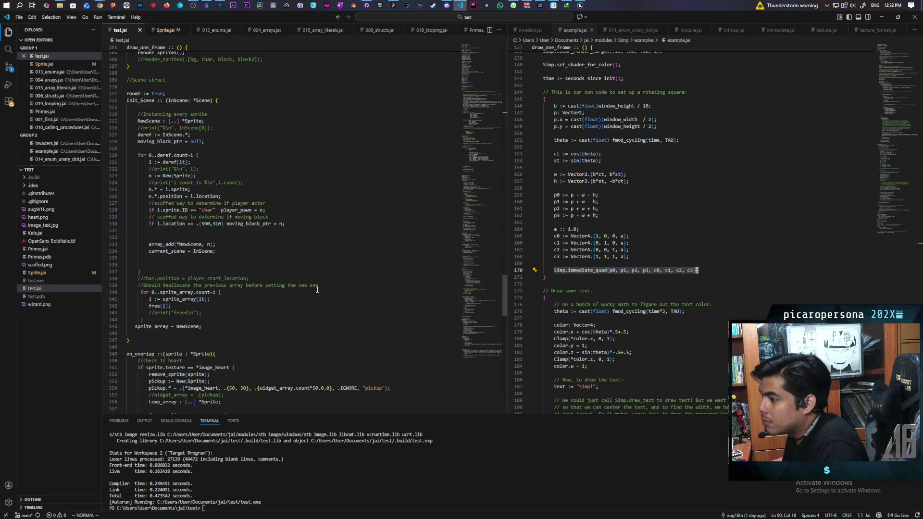
scroll(318, 290, down, 19)
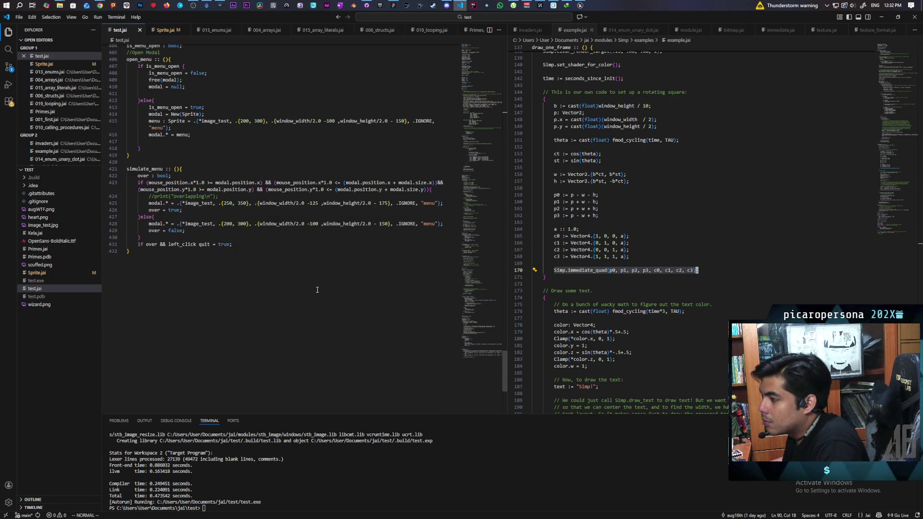
scroll(318, 290, up, 3)
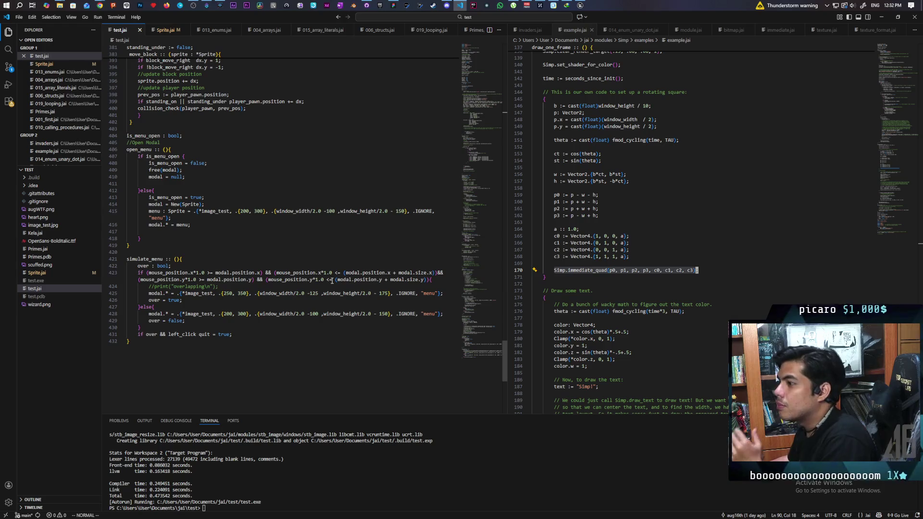
scroll(236, 247, up, 2)
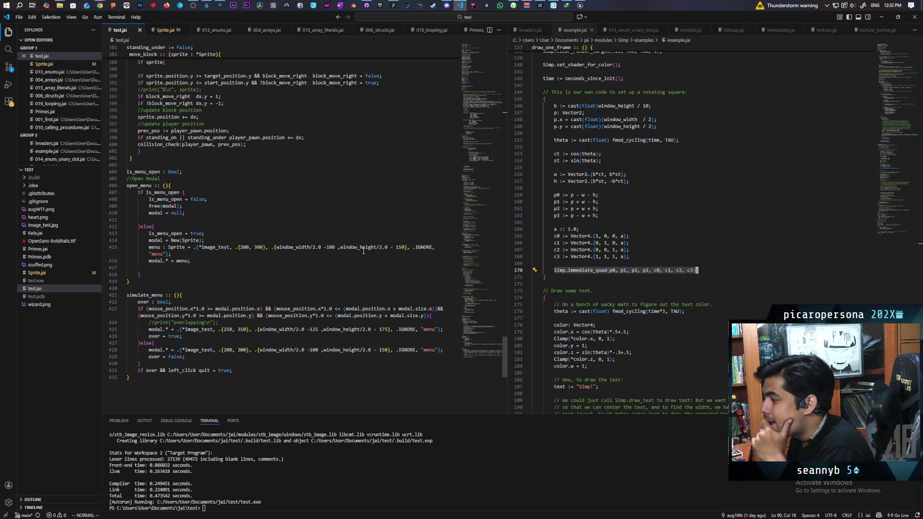
click(263, 247)
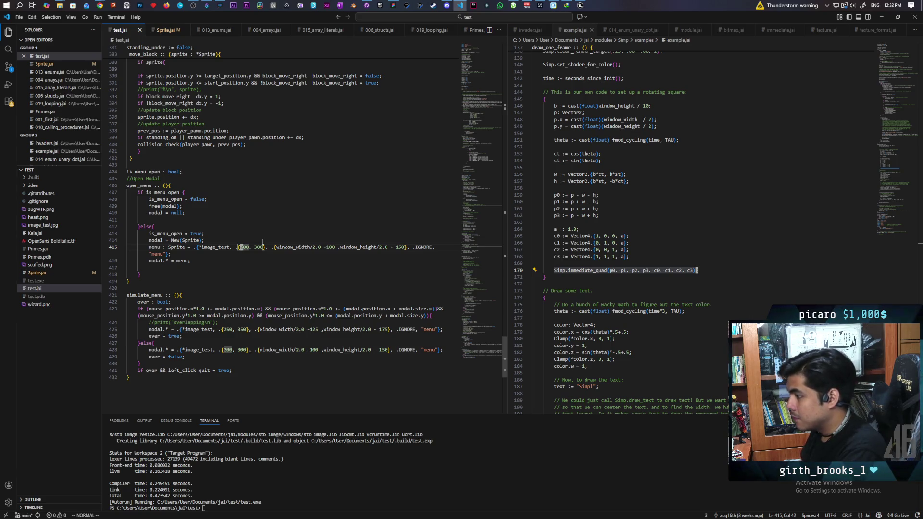
Change the menu sprite size on line 415 to .{300, 200} and save test.jai
text(300,)
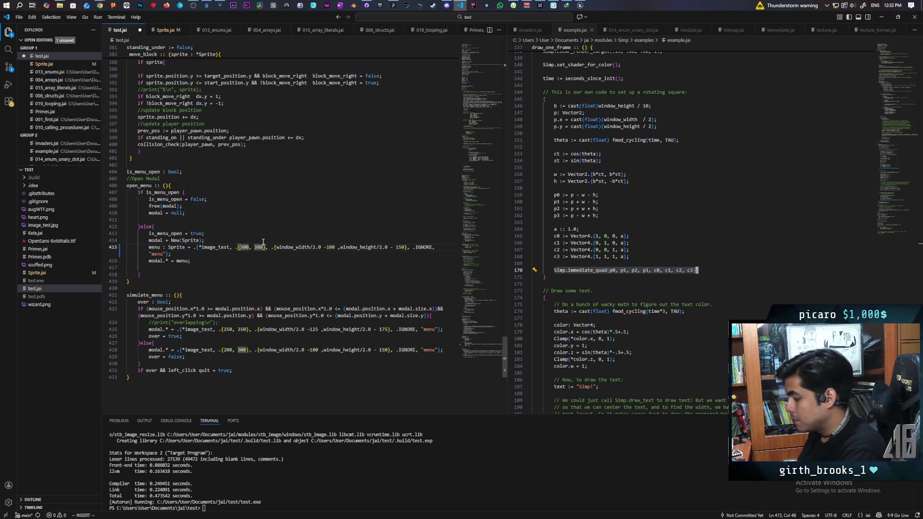
key(BackSpace)
text(2)
click(257, 247)
key(ctrl+s)
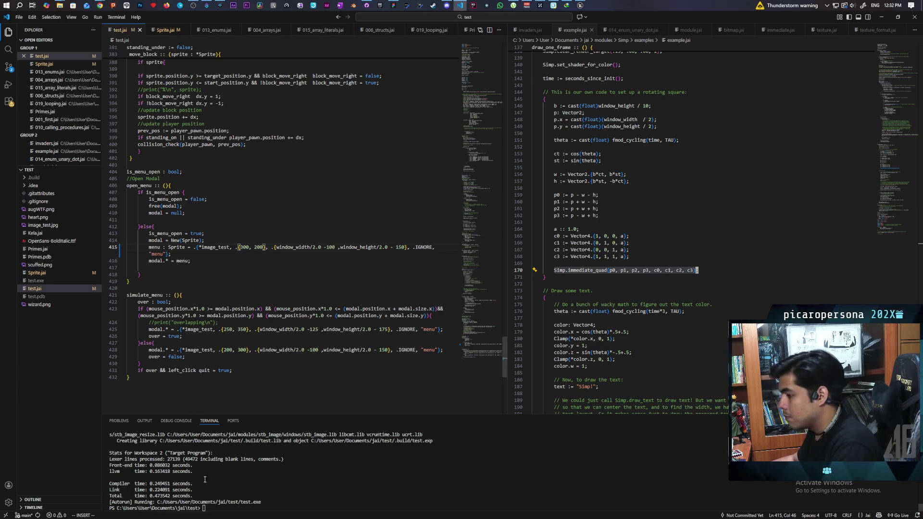
Rebuild and launch the game from the terminal, then close its window
click(218, 510)
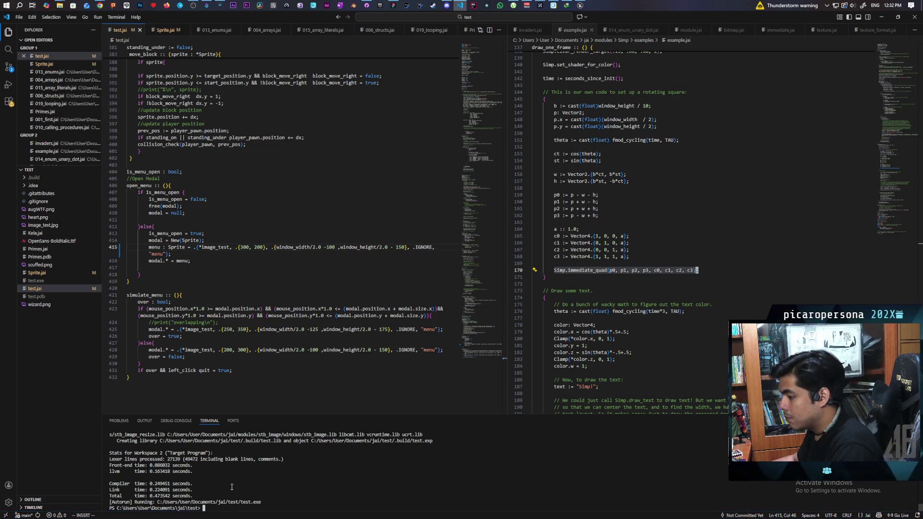
text(jai .\test.jai +Autorun)
key(Return)
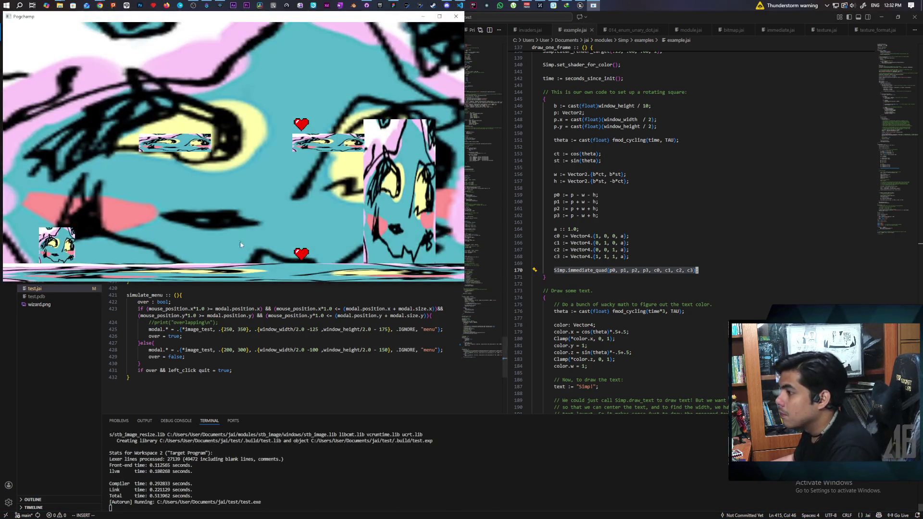
click(456, 18)
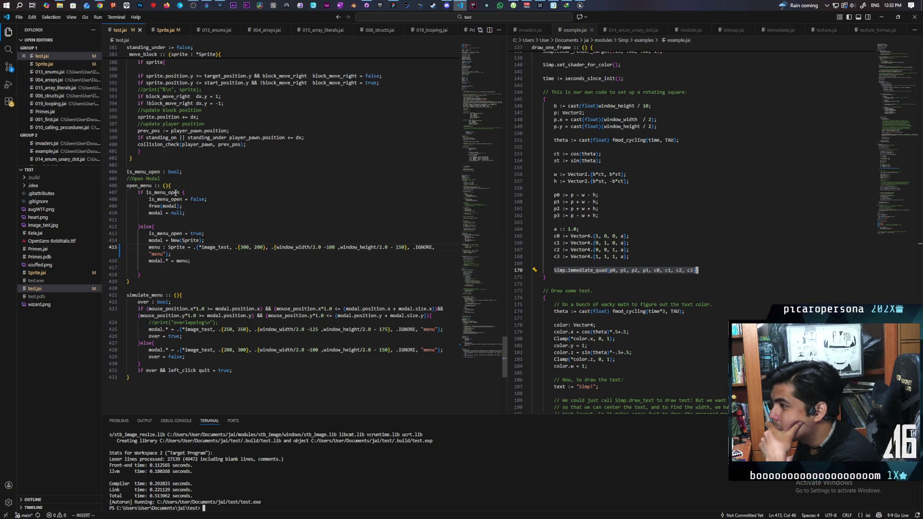
scroll(204, 201, up, 3)
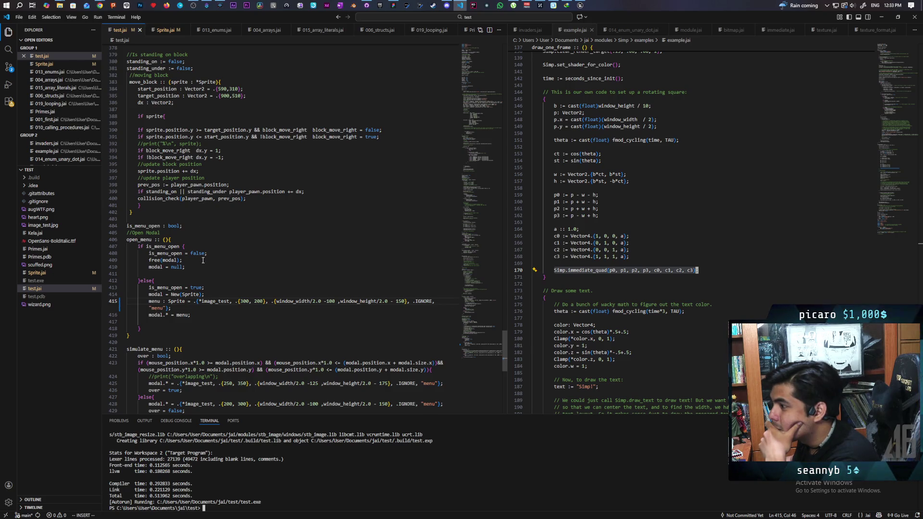
scroll(192, 269, up, 2)
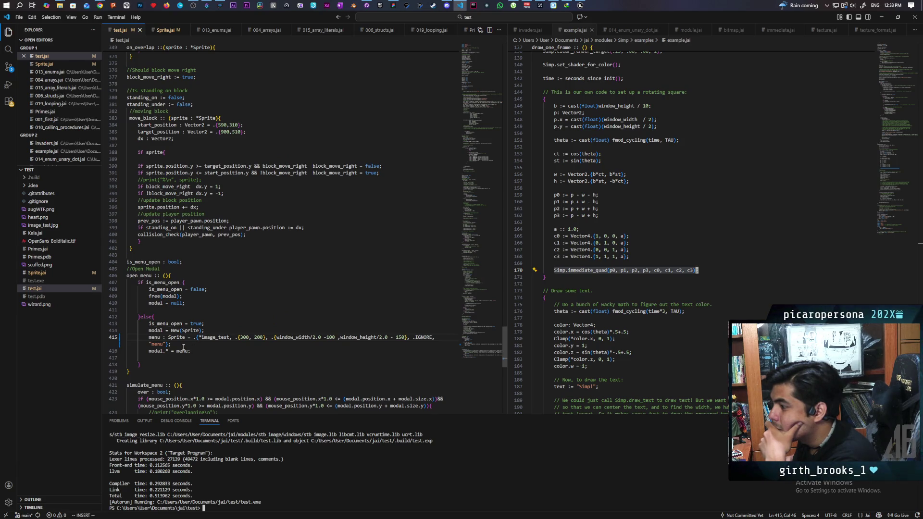
double_click(154, 338)
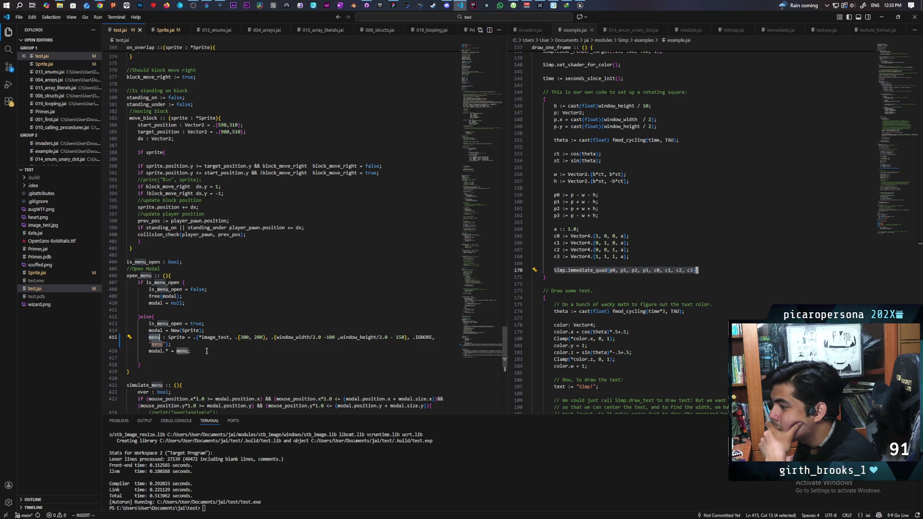
double_click(156, 352)
key(ctrl+Right)
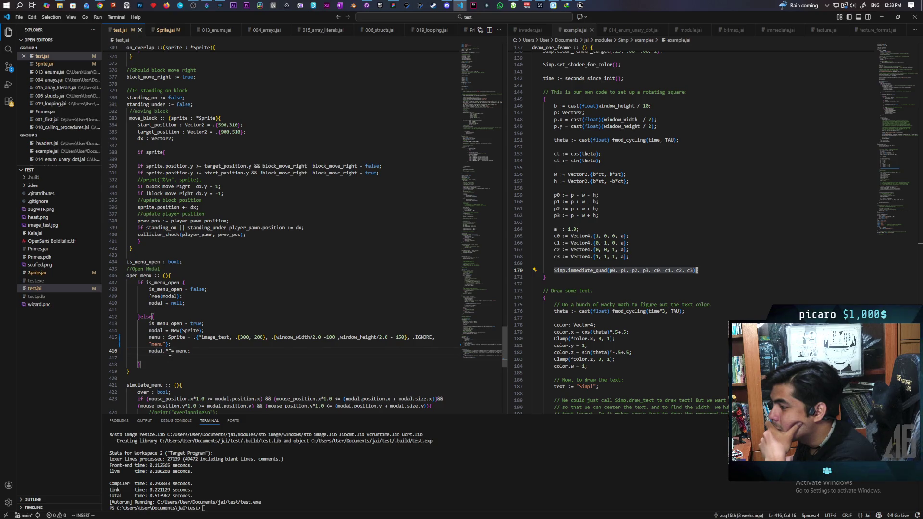
scroll(215, 332, down, 4)
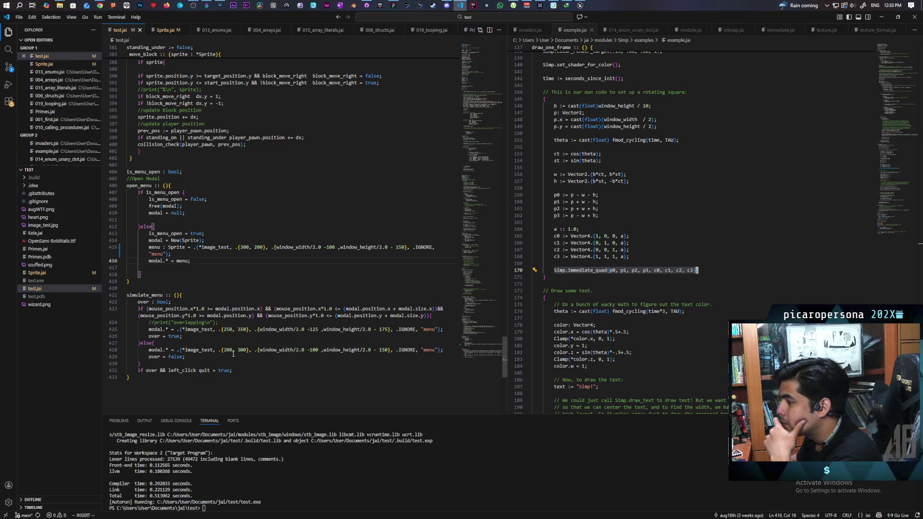
click(225, 350)
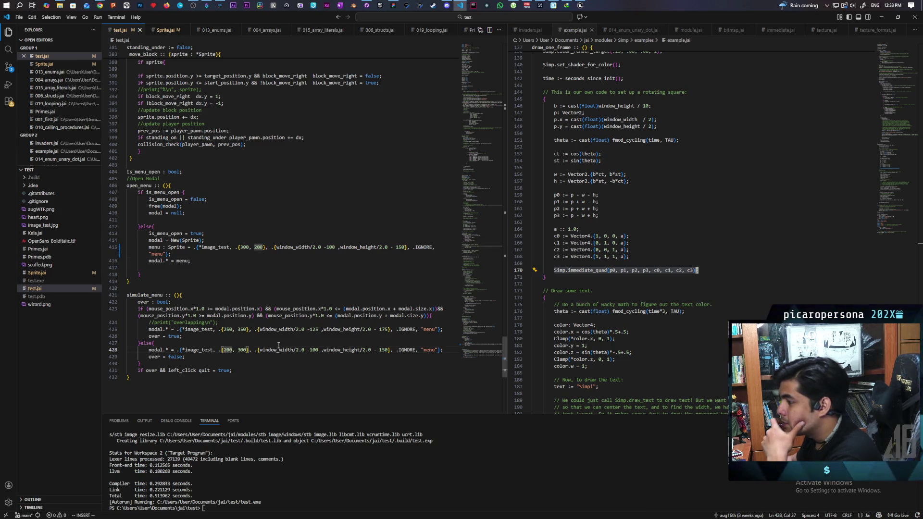
key(BackSpace)
text(3)
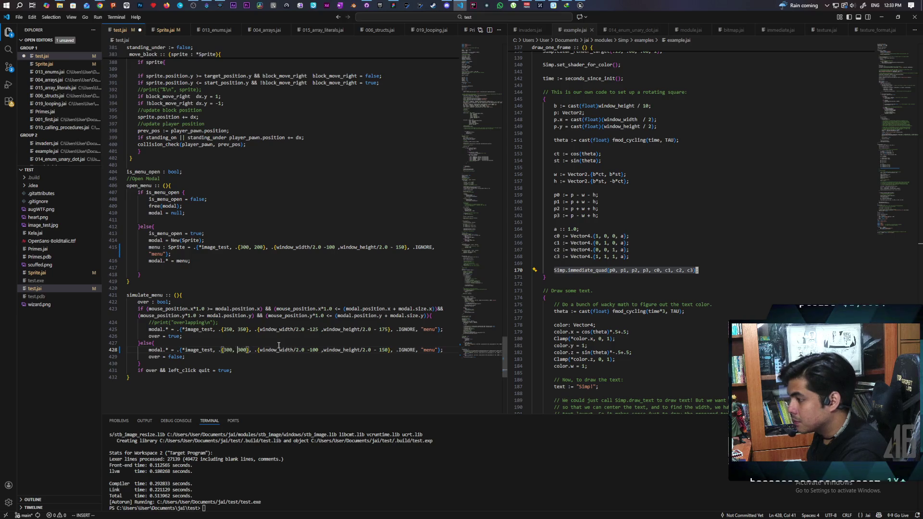
key(Delete)
text(2)
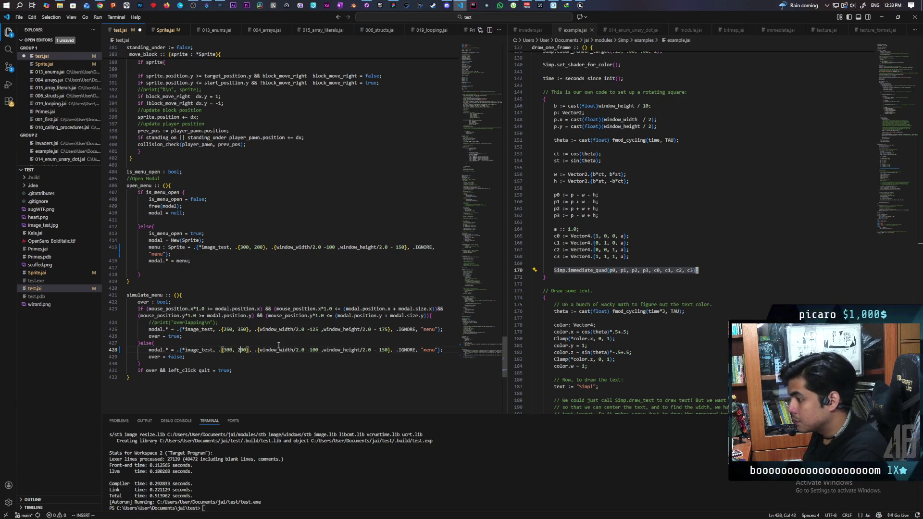
key(ctrl+s)
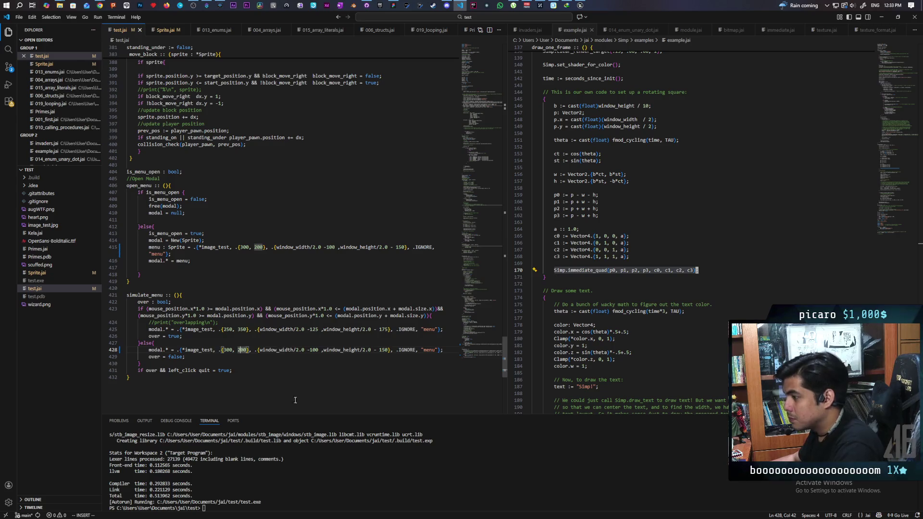
click(264, 501)
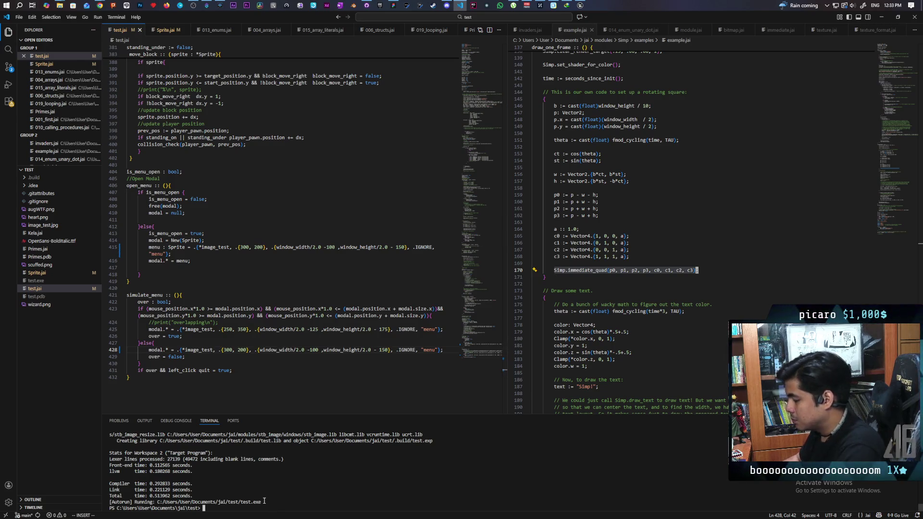
key(Up)
key(Return)
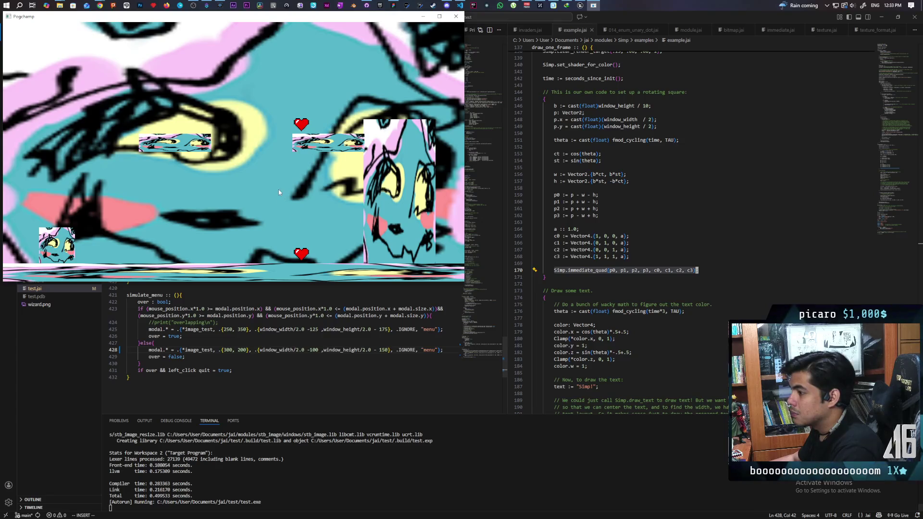
key(Escape)
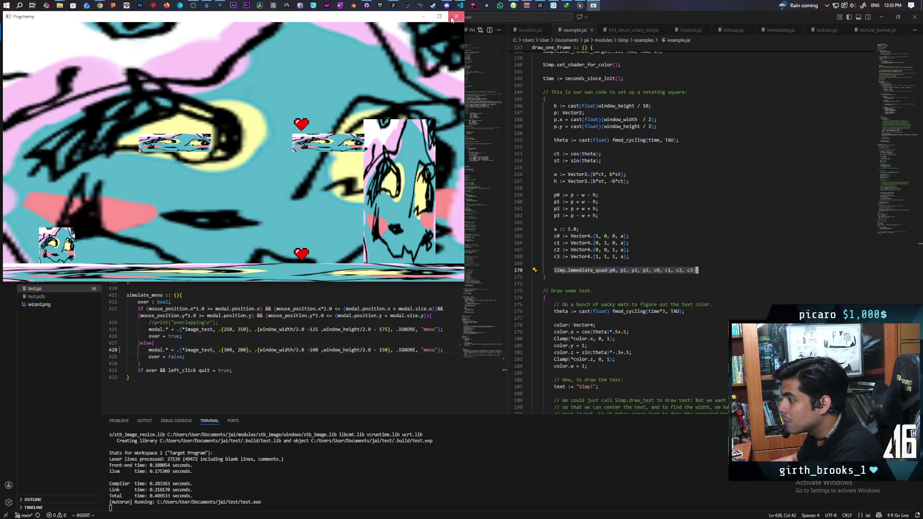
key(ctrl+Right)
key(ctrl+Right)
key(ctrl+Right)
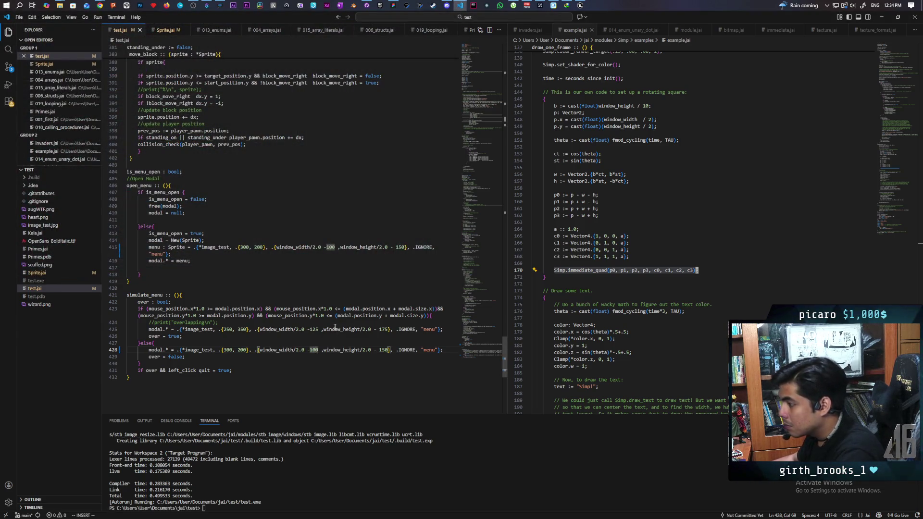
On line 428, change the menu offsets to window_width/2.0 - 150 and window_height/2.0 - 100
key(BackSpace)
text(5)
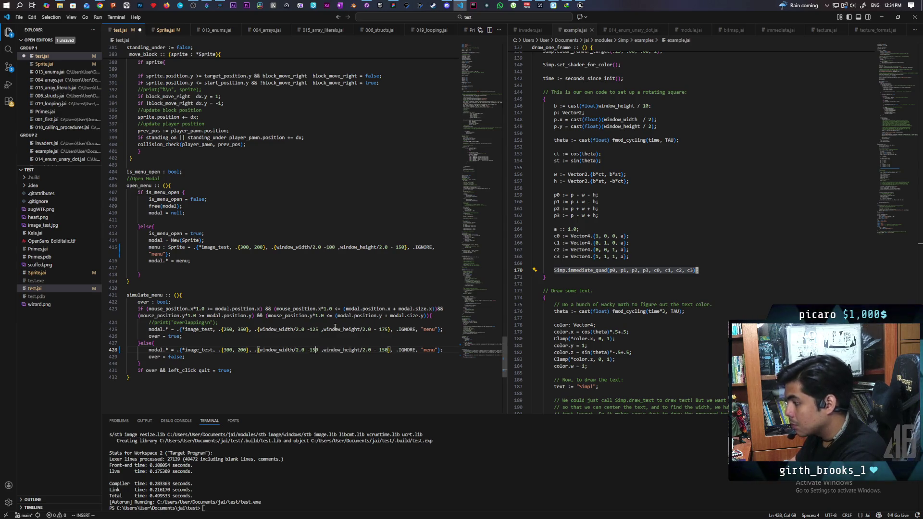
key(ctrl+Right)
key(ctrl+Right)
key(ctrl+Right)
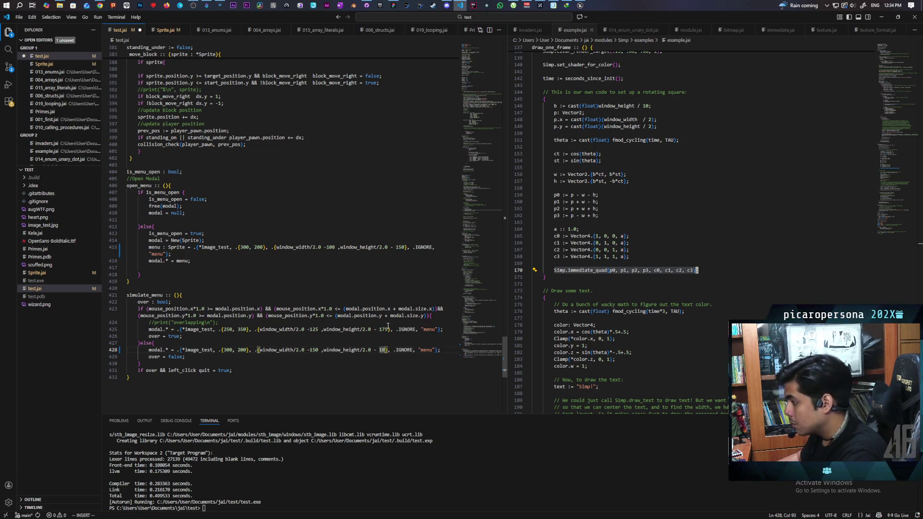
key(BackSpace)
text(0)
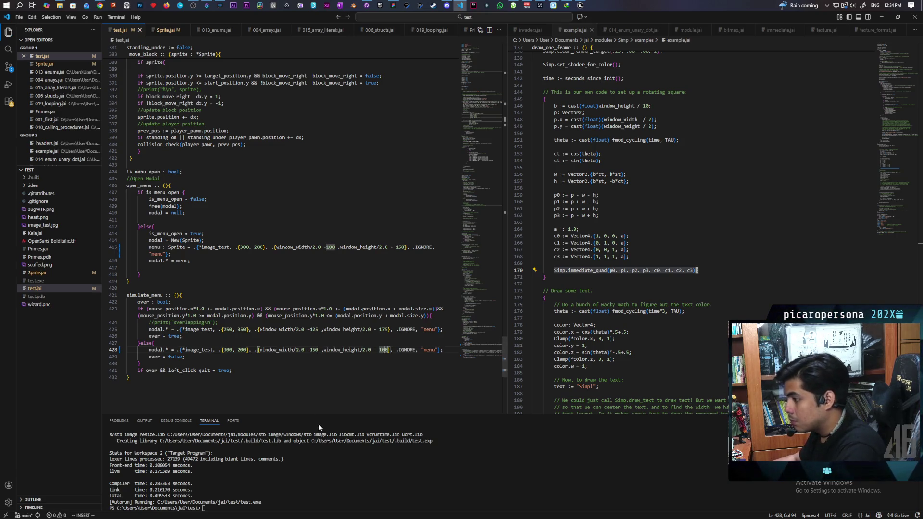
Rerun 'jai .\test.jai +Autorun' in the terminal, check the menu, then close the game window
click(265, 506)
key(Up)
key(Return)
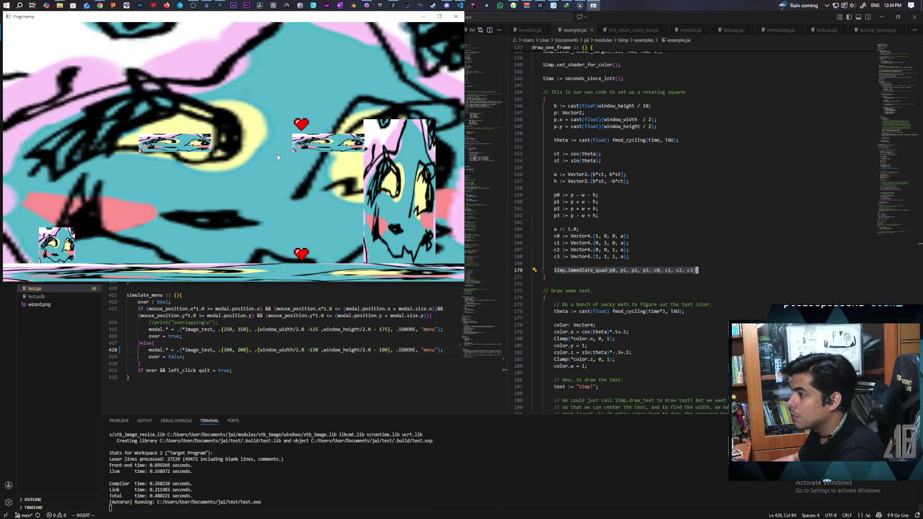
key(Escape)
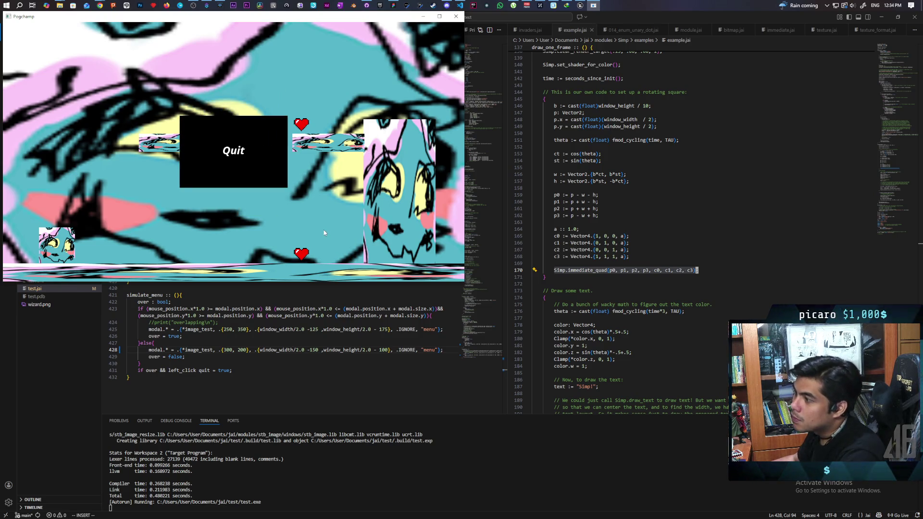
click(454, 18)
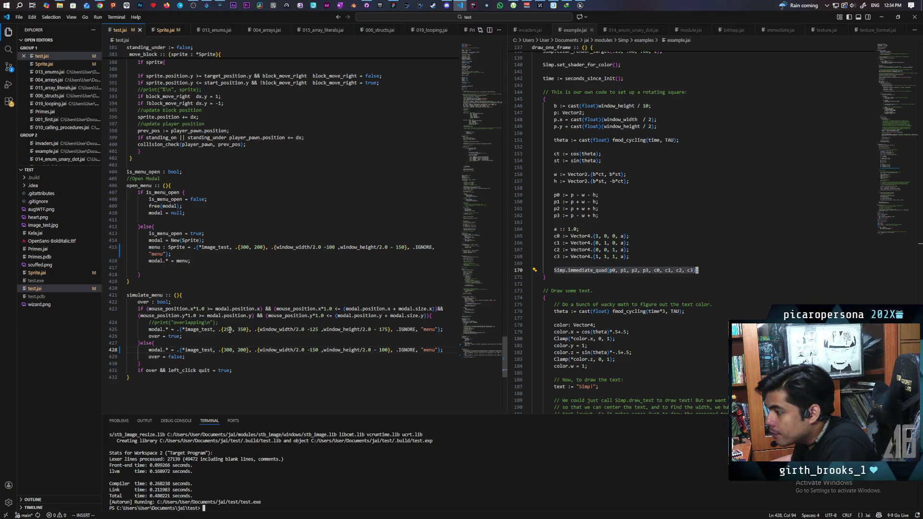
Change the line 425 menu size to {350, 250}
click(233, 329)
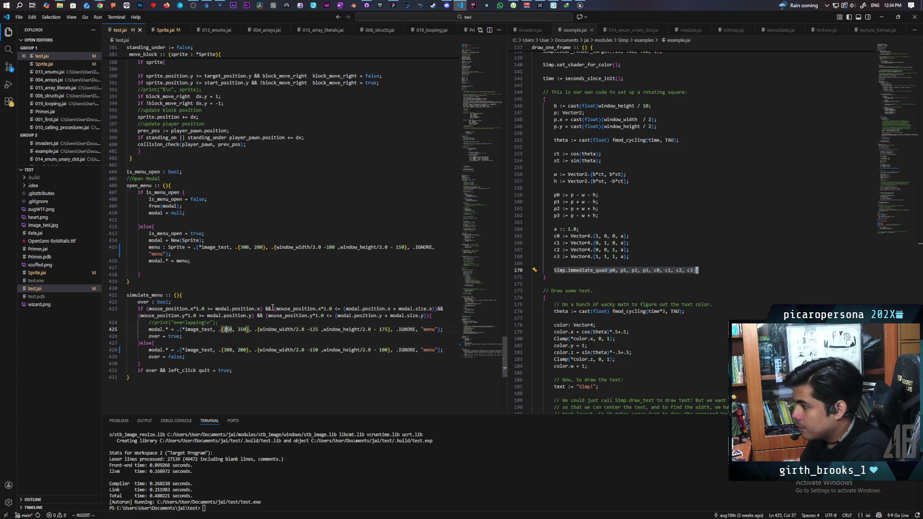
key(BackSpace)
text(3)
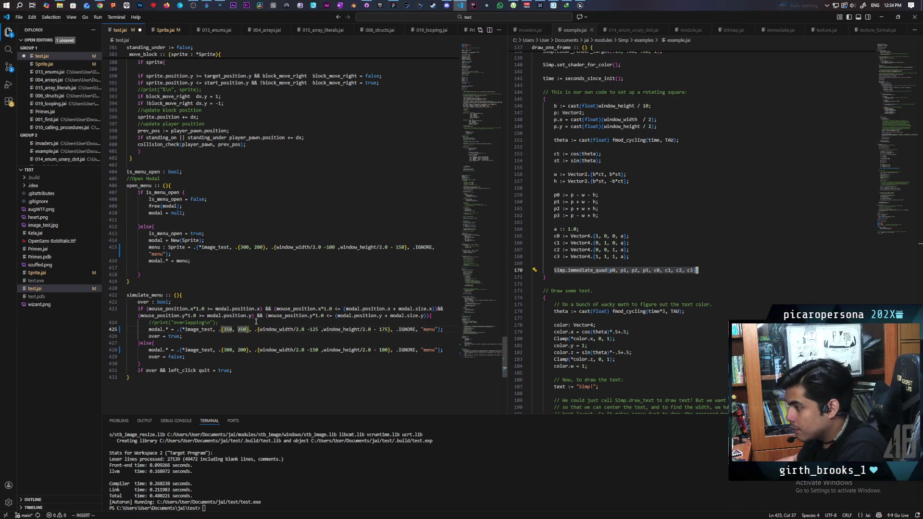
key(BackSpace)
text(2)
Set the menu offsets to -175 and -125, save test.jai, and run the build
key(Up)
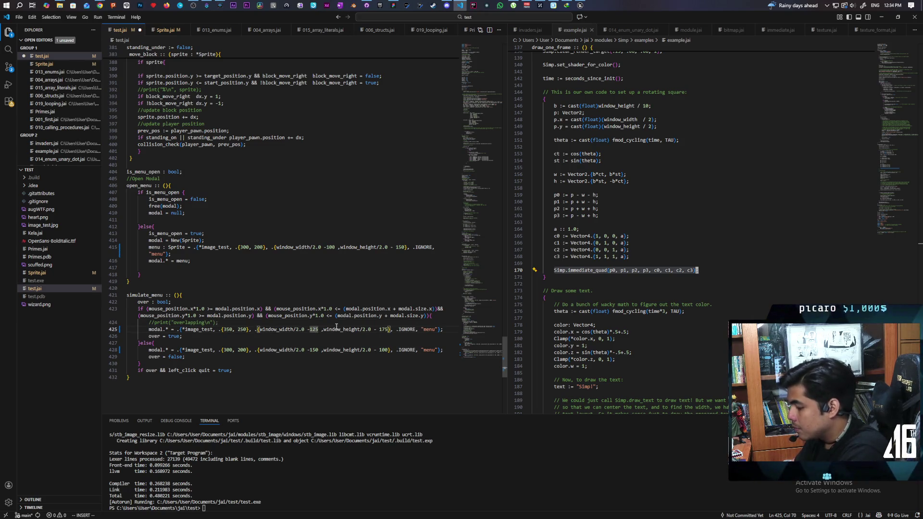
text(175)
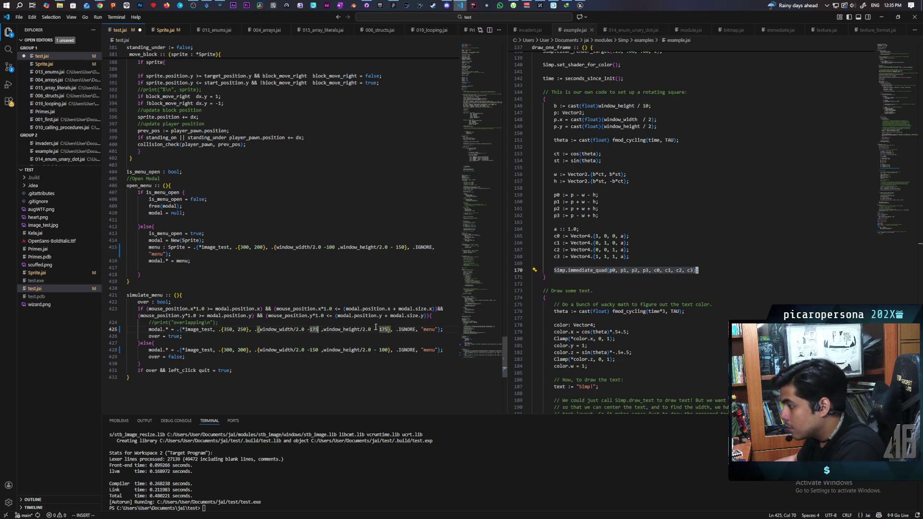
key(BackSpace)
text(2)
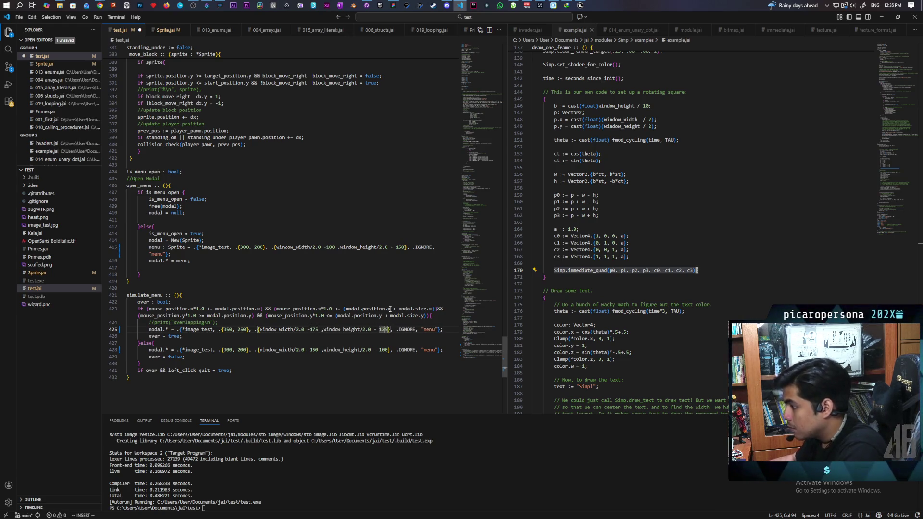
key(ctrl+s)
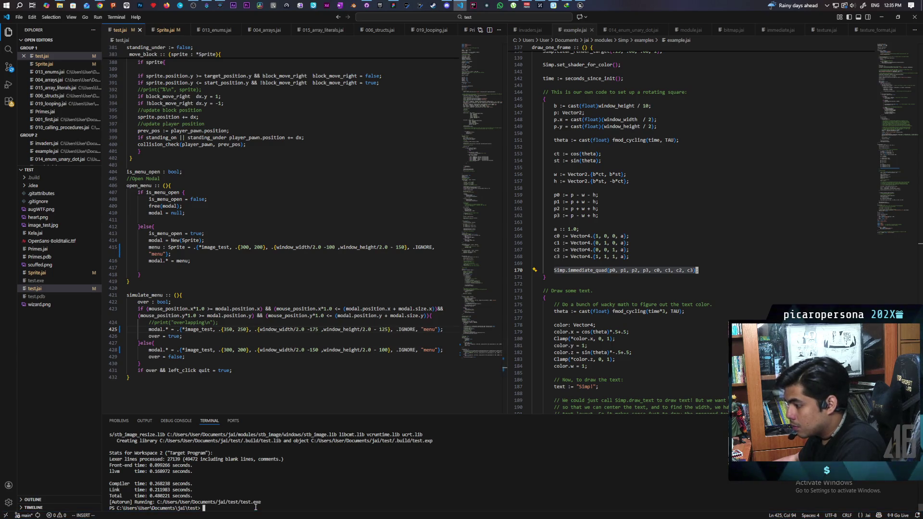
key(Return)
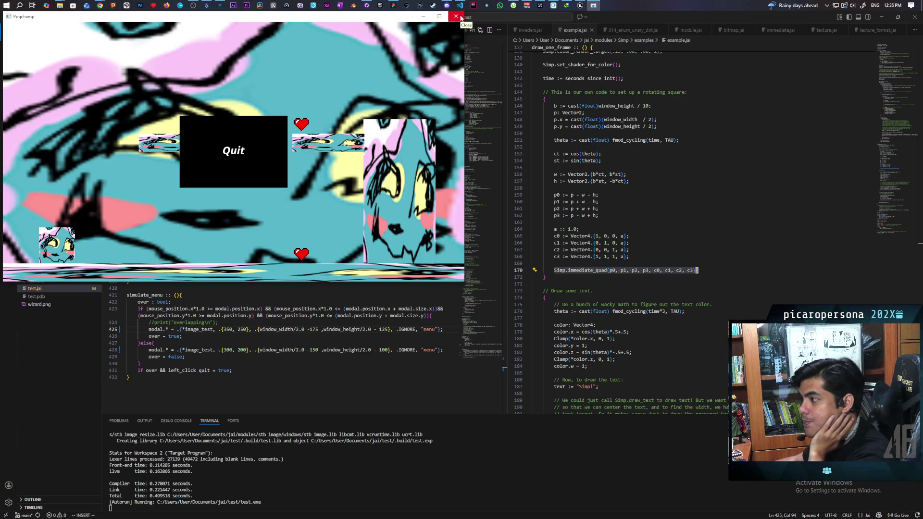
Quit the game using its Quit box and bring GitHub Desktop to the front
click(258, 133)
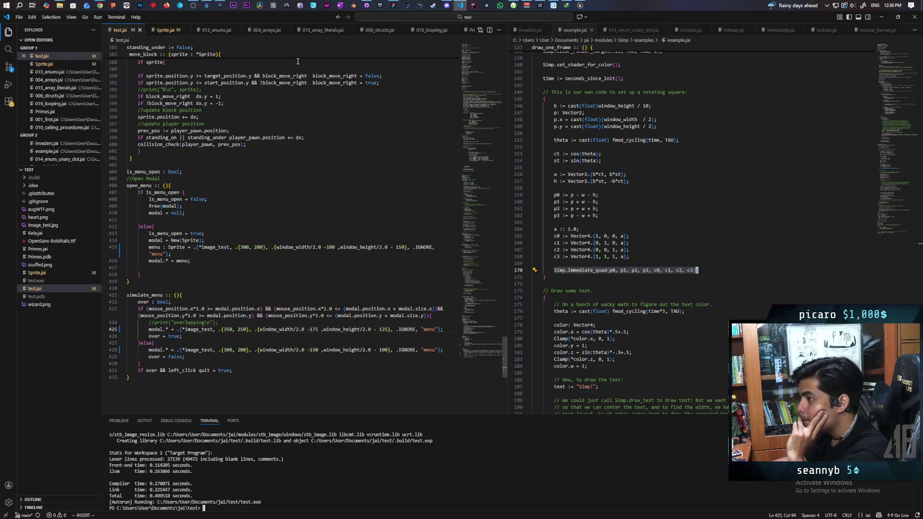
key(alt+Tab)
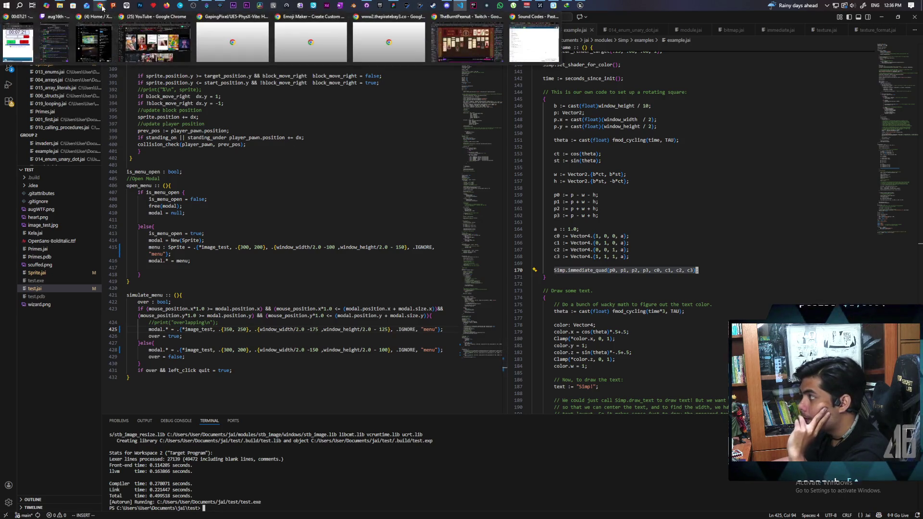
click(369, 16)
Commit both scuffed-2d-engine changes as 'made quit menu black' and push to origin
click(120, 94)
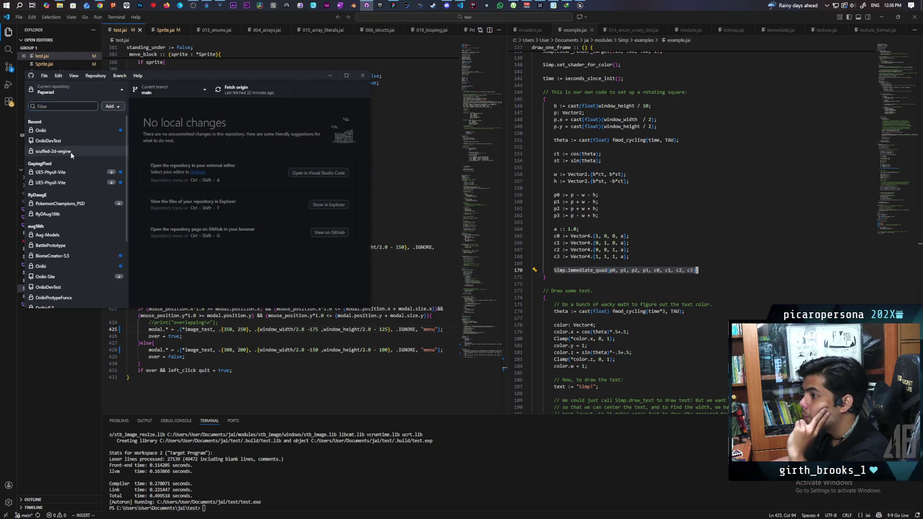
click(53, 152)
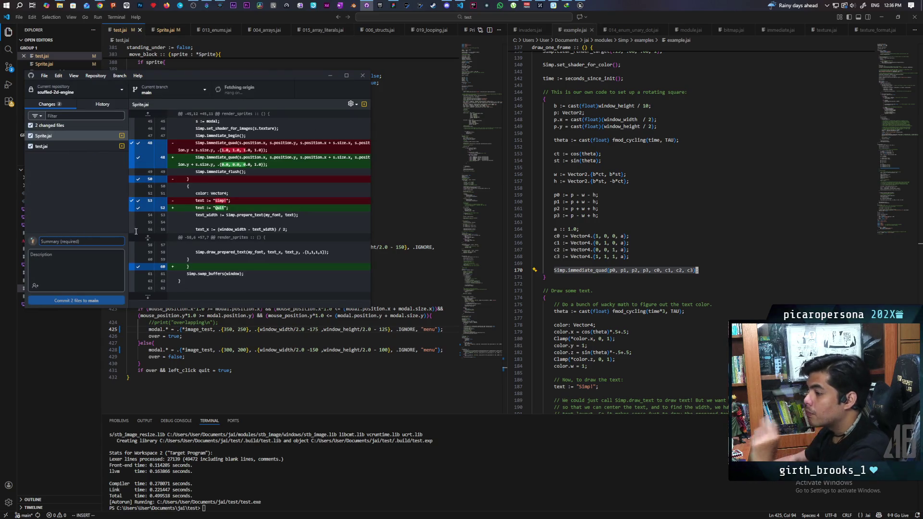
text(mad)
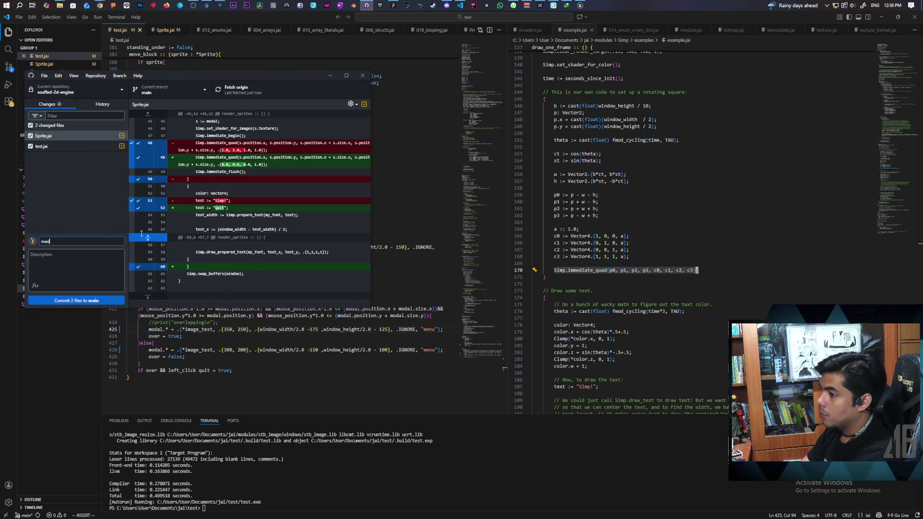
text(e )
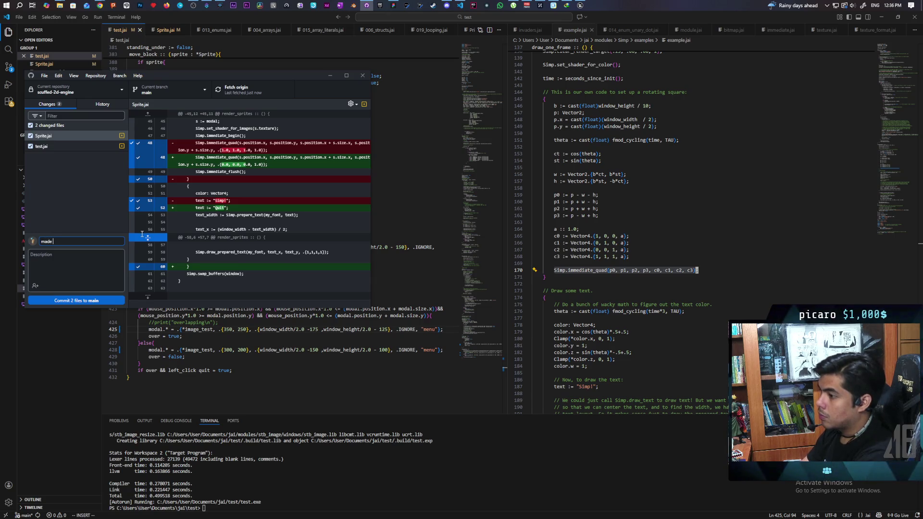
text(quit men)
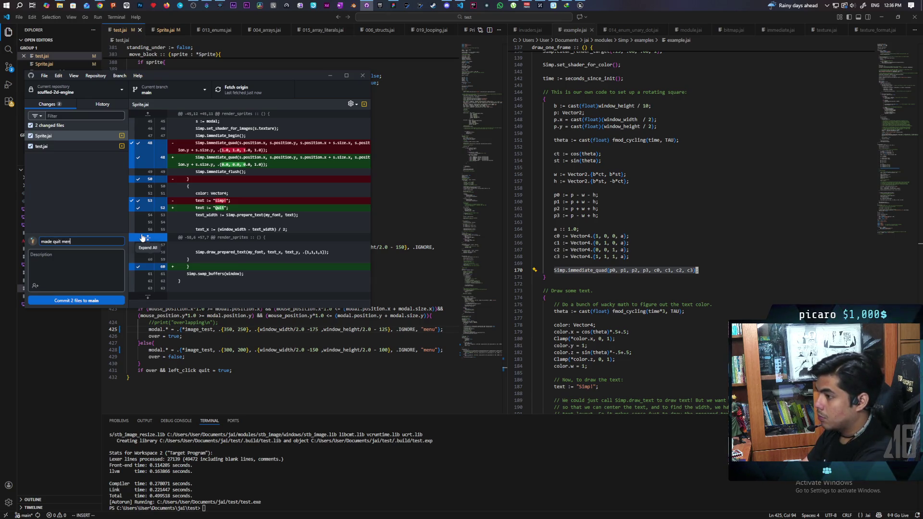
text(u black)
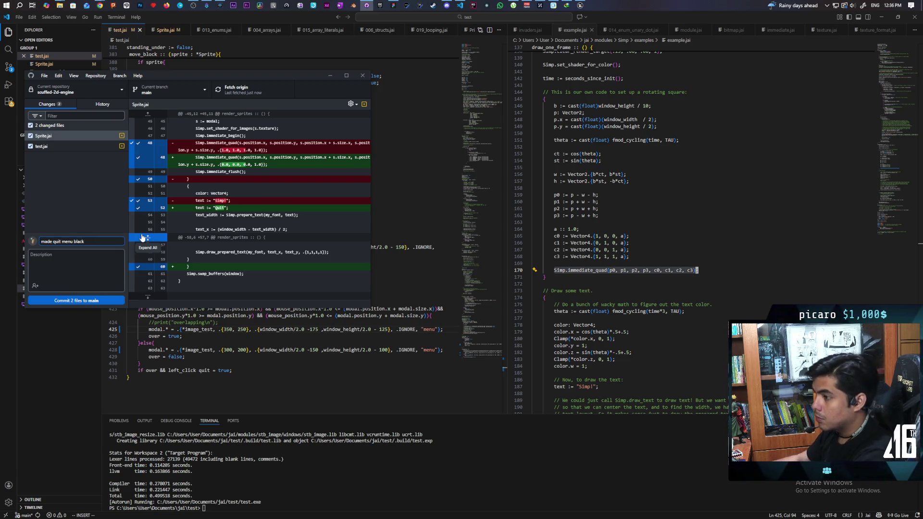
click(81, 301)
click(246, 95)
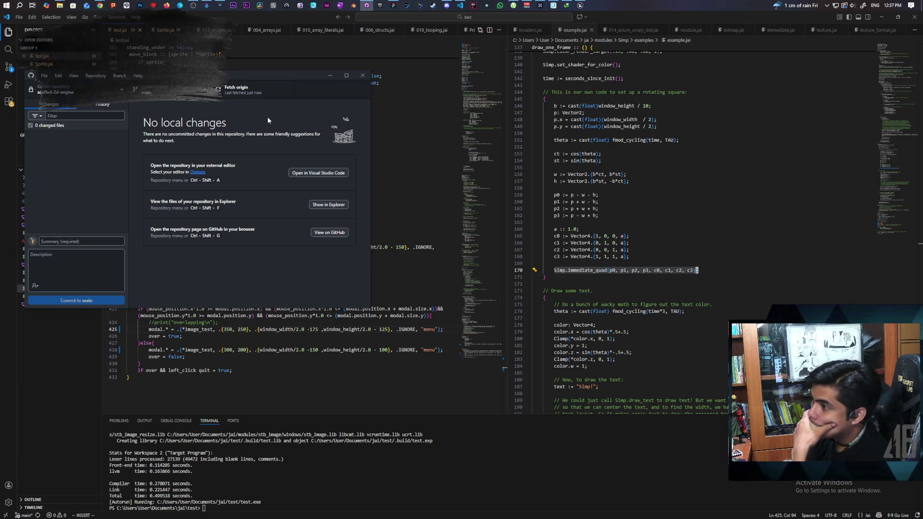
click(393, 6)
Scroll and pan the FigJam board to the BUGS list header
scroll(425, 257, down, 5)
scroll(424, 258, right, 5)
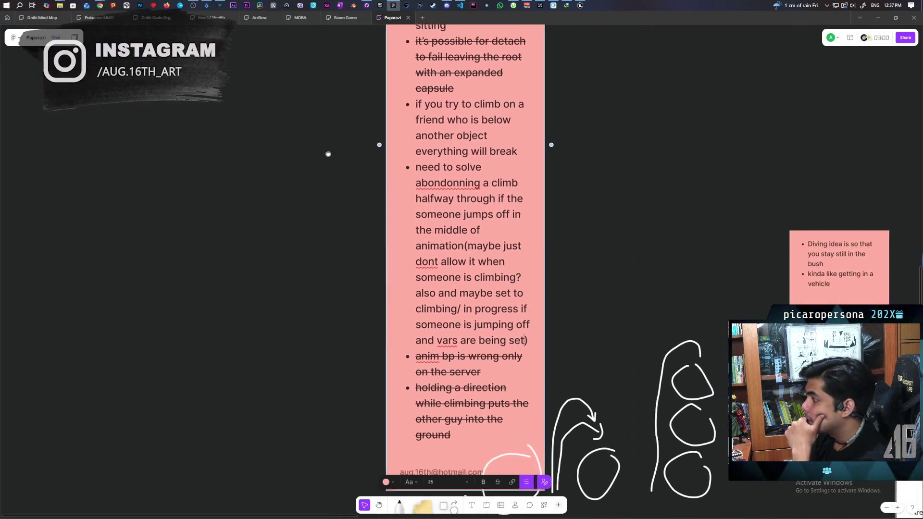
scroll(278, 213, up, 2)
scroll(279, 213, right, 2)
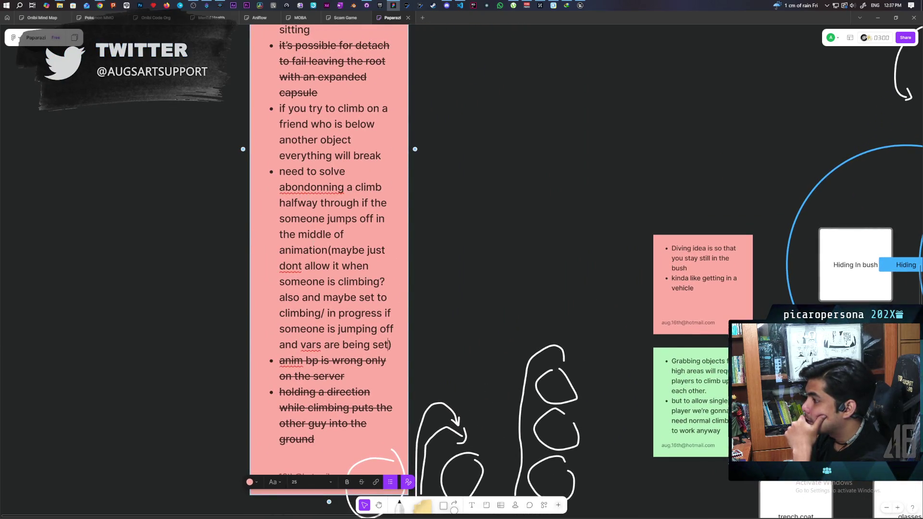
scroll(180, 243, up, 4)
scroll(181, 242, right, 1)
scroll(182, 242, up, 2)
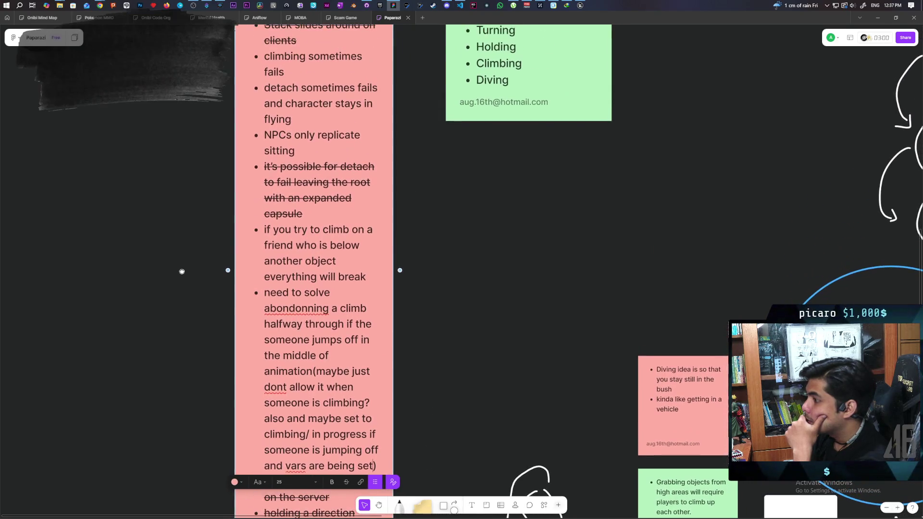
scroll(173, 244, up, 2)
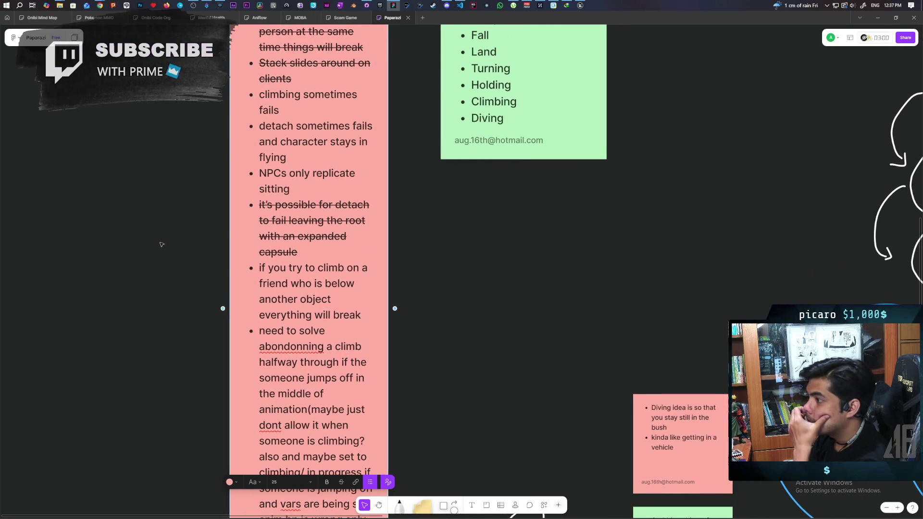
scroll(164, 264, up, 2)
drag(164, 263, 155, 288)
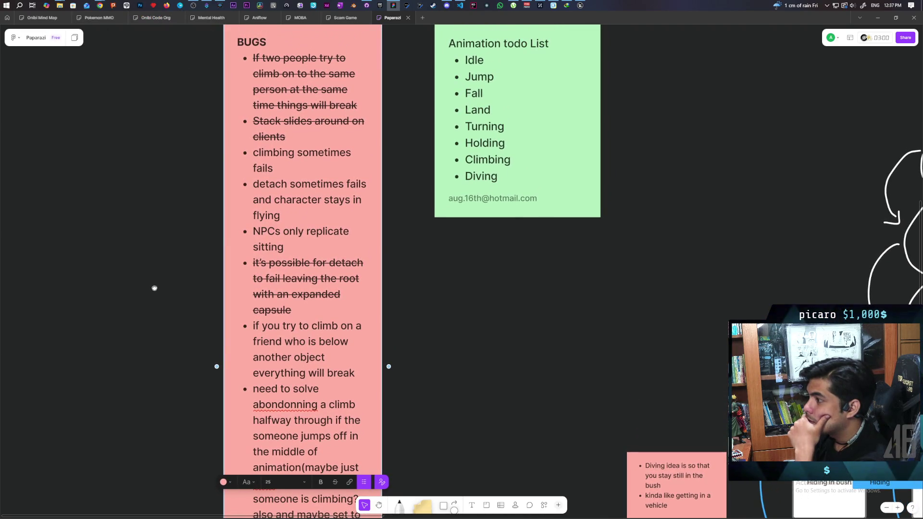
drag(155, 288, 152, 268)
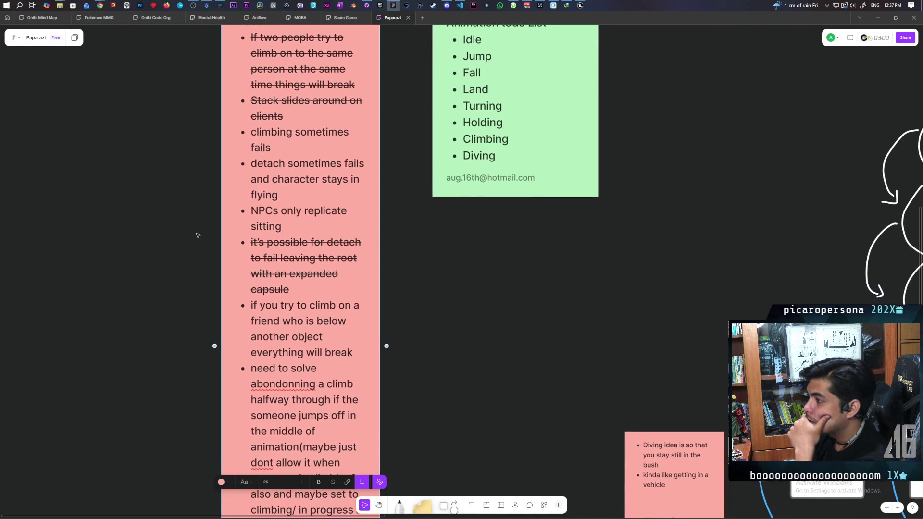
Select the 'detach sometimes fails and character stays in flying' bug entry, then browse nearby notes
triple_click(284, 164)
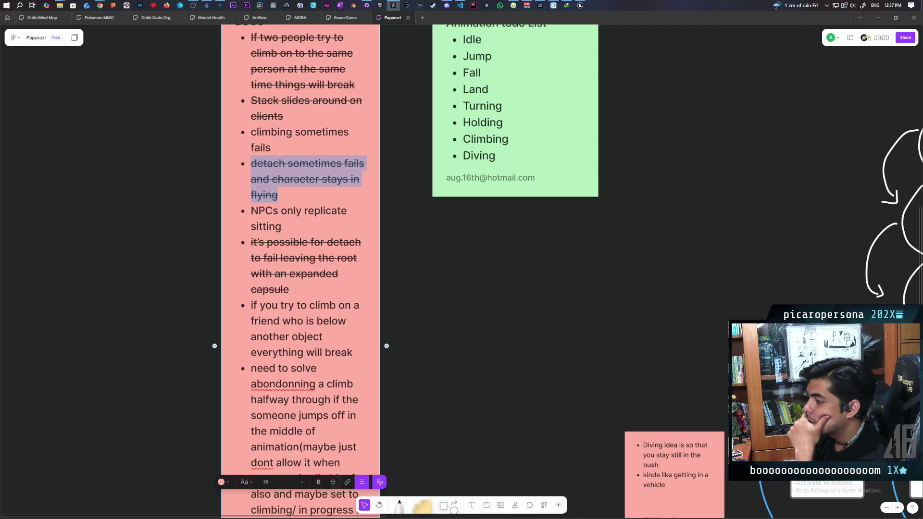
click(151, 417)
scroll(348, 364, left, 3)
scroll(348, 364, up, 2)
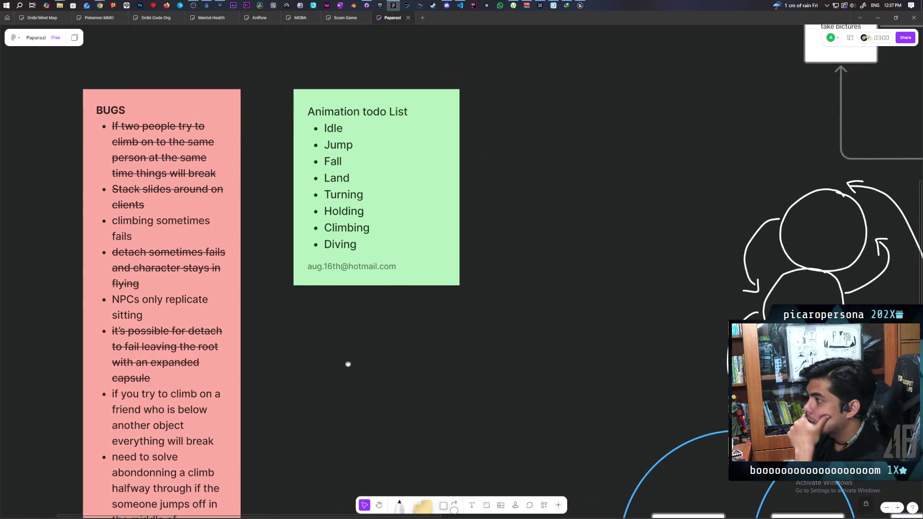
scroll(330, 365, right, 3)
scroll(252, 373, down, 2)
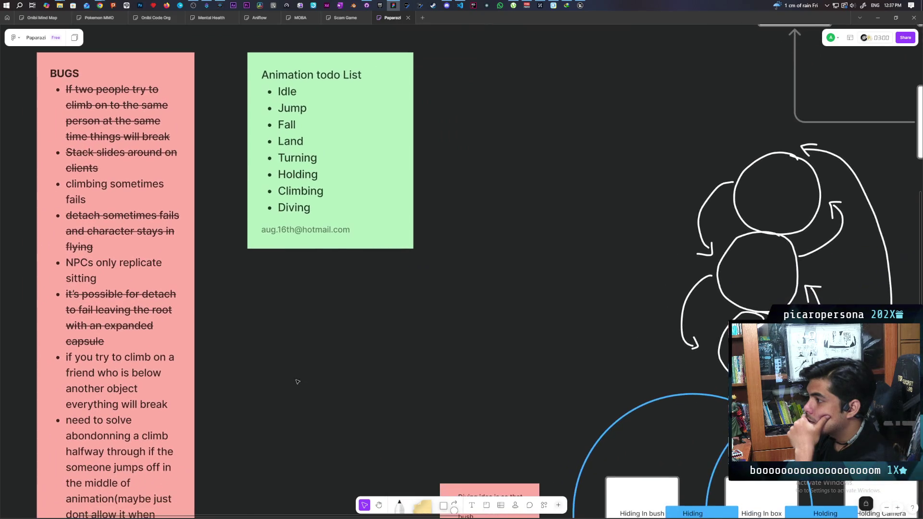
scroll(298, 382, down, 10)
scroll(311, 320, left, 3)
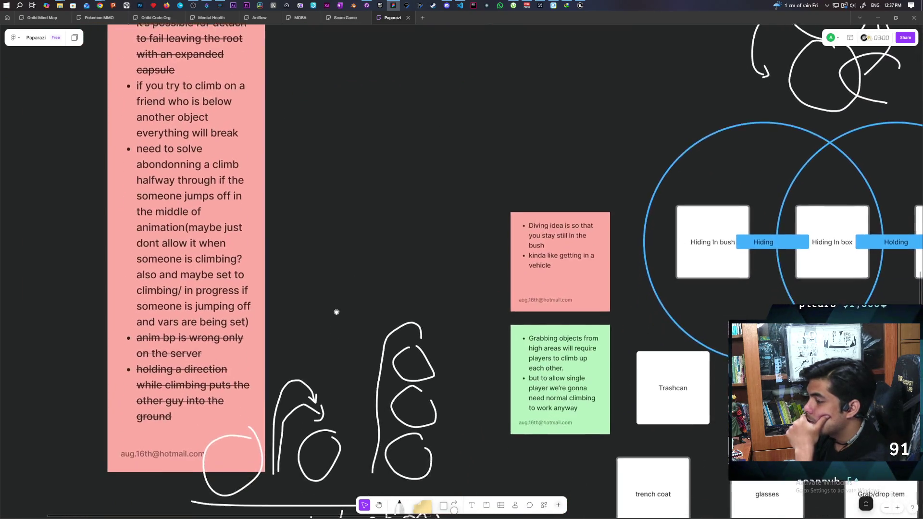
scroll(337, 312, left, 2)
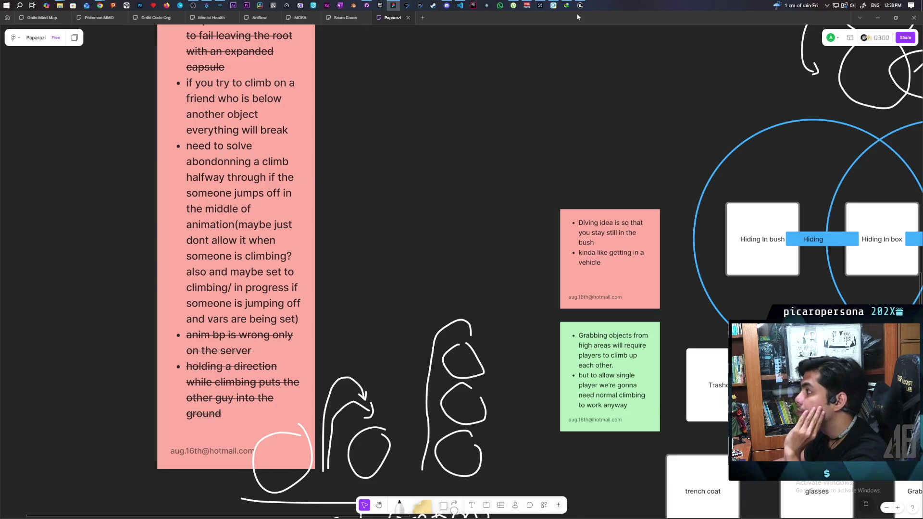
Switch from FigJam back to the Unreal Editor showing the Demo level
key(alt+Tab)
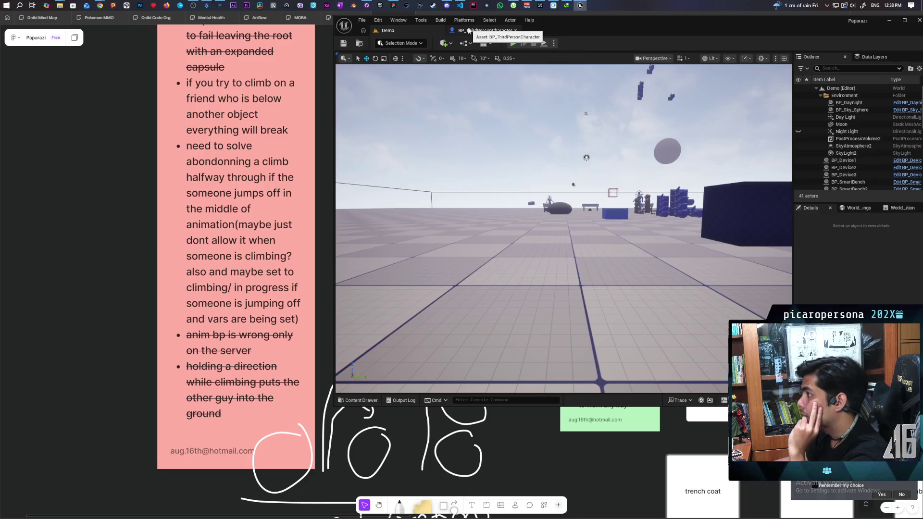
Show the BP_ThirdPersonCharacter event graph maximized, zoomed onto the Trace for Friend nodes
click(469, 30)
scroll(523, 175, down, 6)
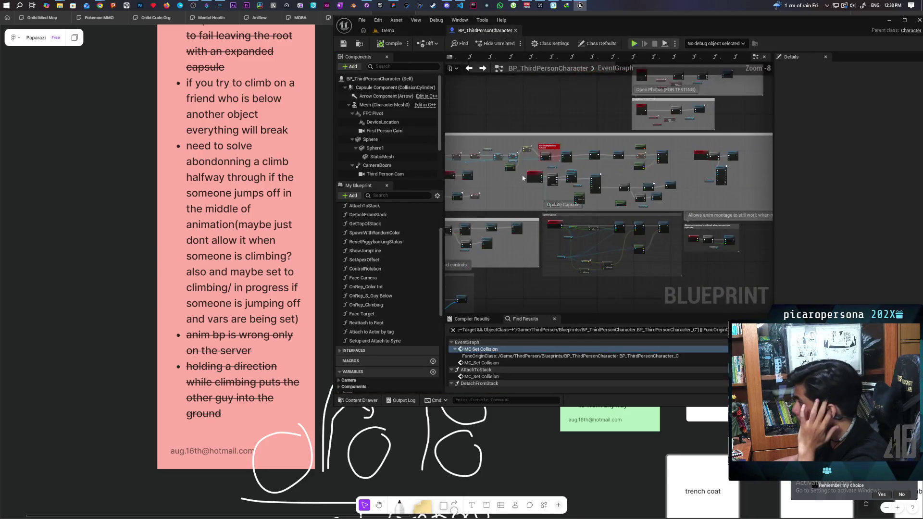
scroll(551, 225, up, 5)
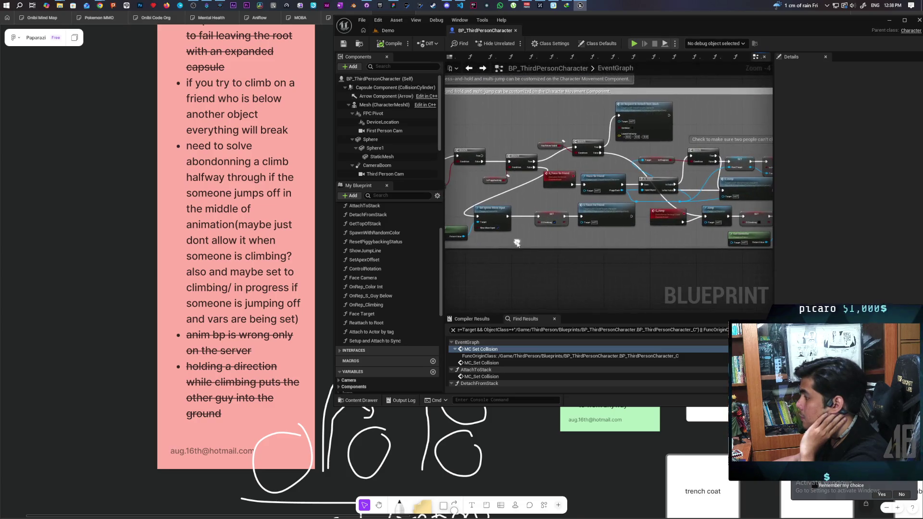
scroll(567, 235, up, 3)
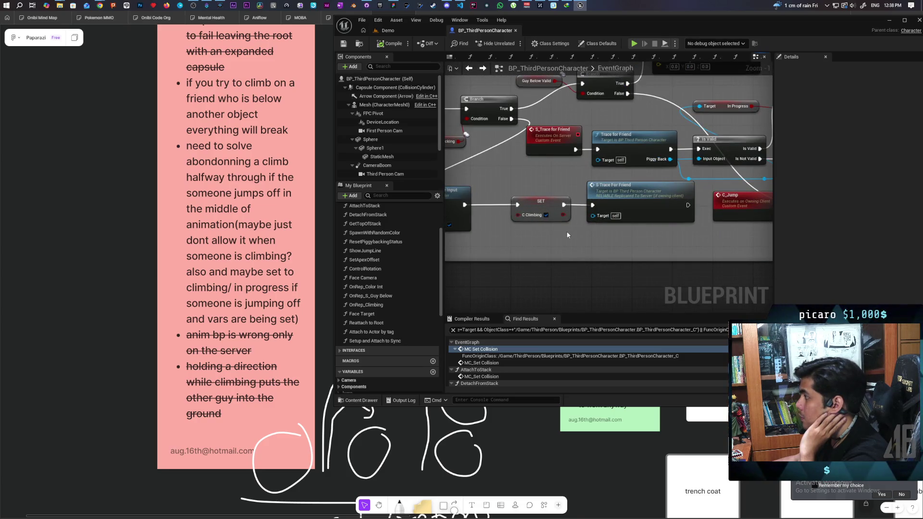
scroll(534, 236, down, 1)
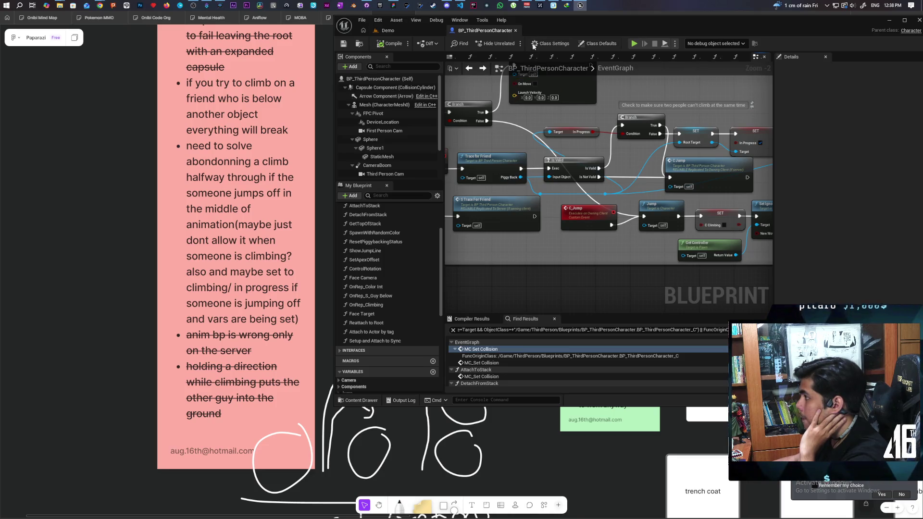
double_click(552, 22)
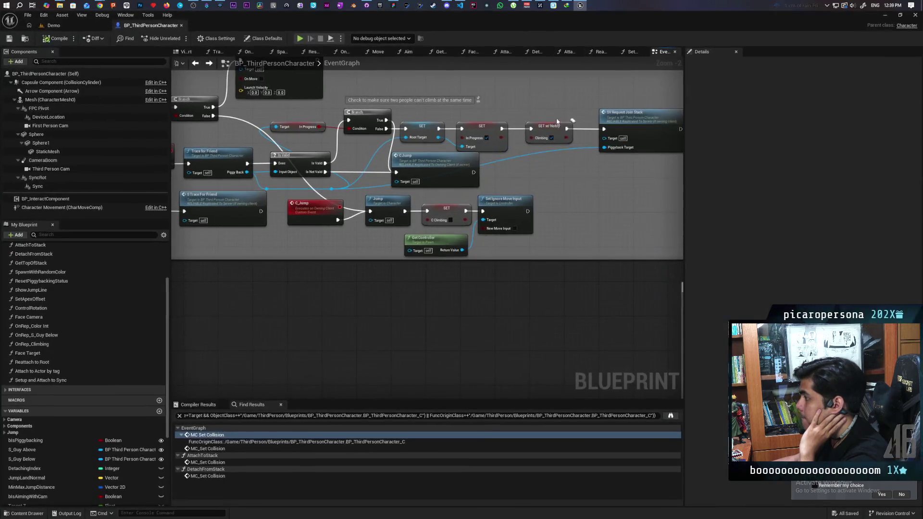
Open TraceForFriend and move the successful Return Node right and the failed-cast one down
double_click(457, 246)
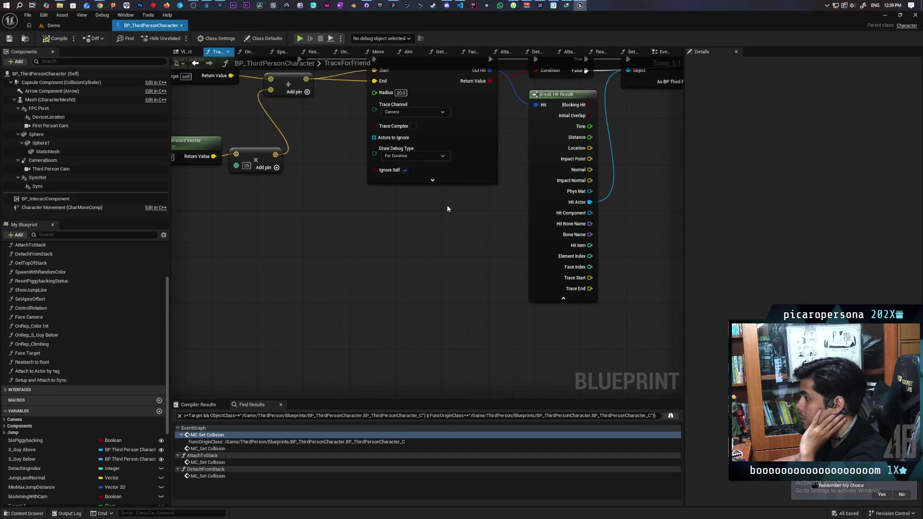
scroll(456, 245, down, 3)
drag(494, 251, 408, 319)
drag(454, 271, 576, 265)
scroll(370, 342, up, 1)
scroll(373, 342, up, 1)
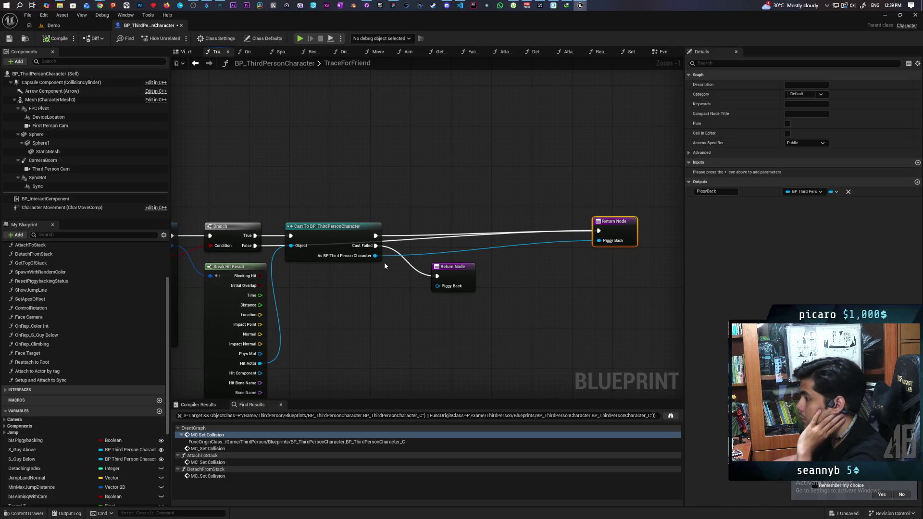
drag(431, 277, 400, 347)
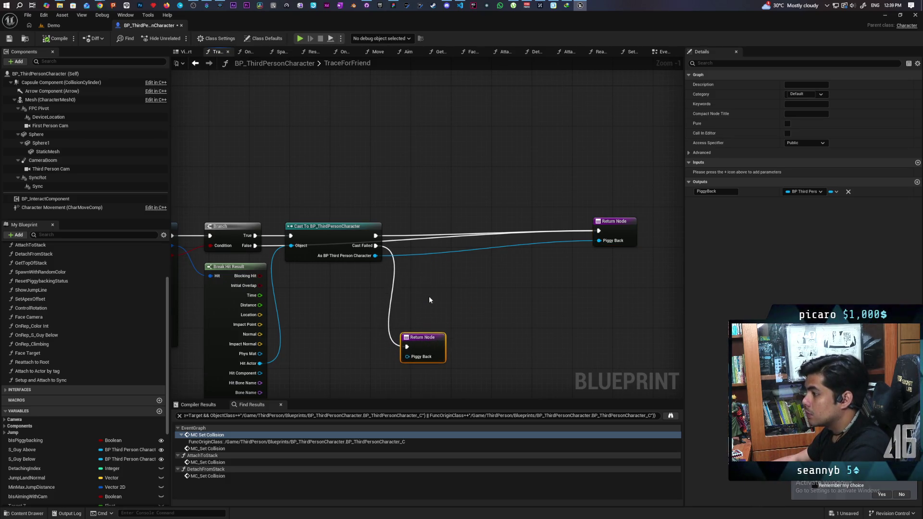
scroll(430, 288, up, 1)
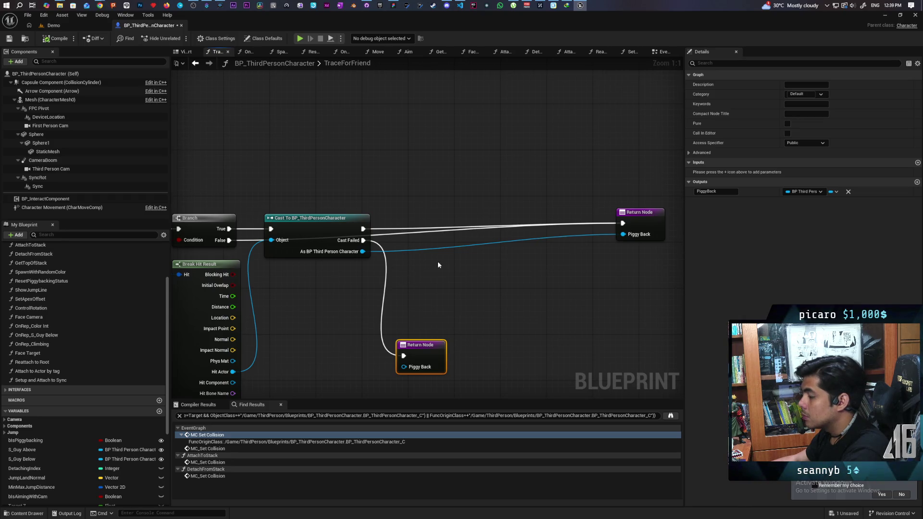
Add Get Actor Location on the cast friend and a Capsule Trace For Objects node
drag(363, 251, 436, 274)
text(get acto rloca)
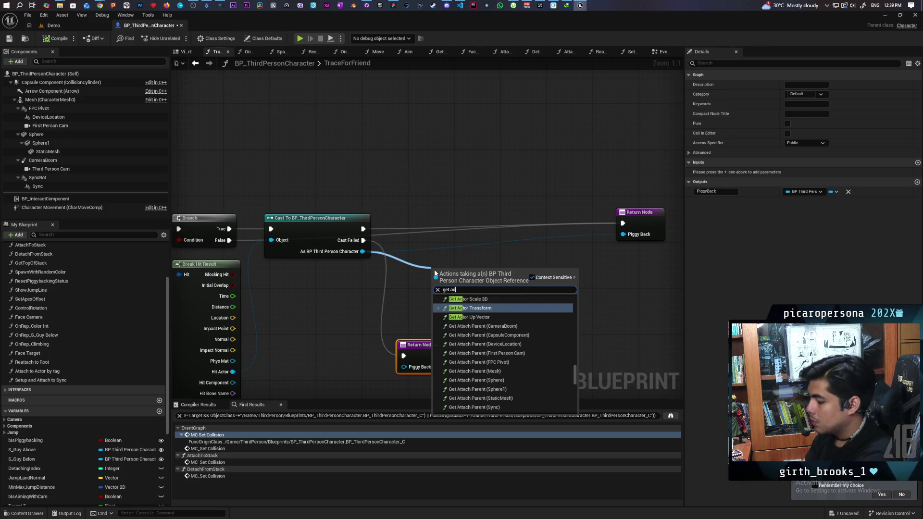
key(Return)
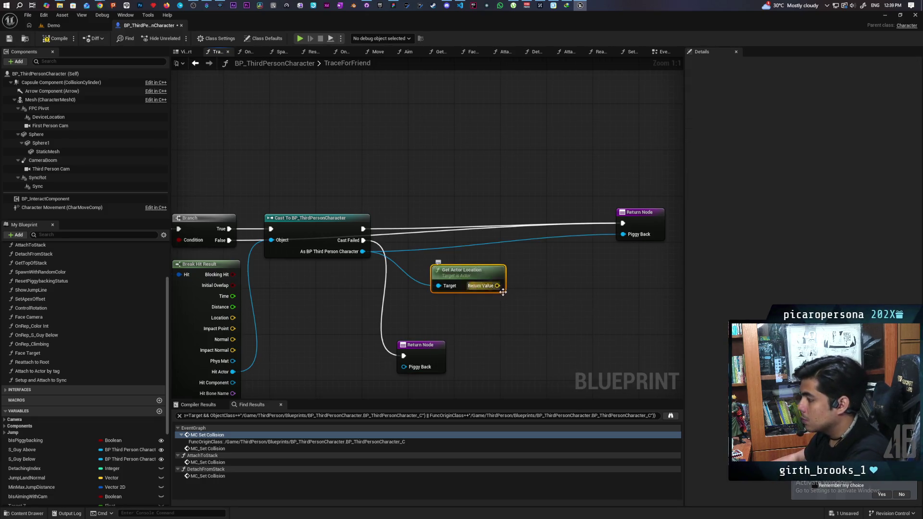
right_click(531, 278)
text(cap)
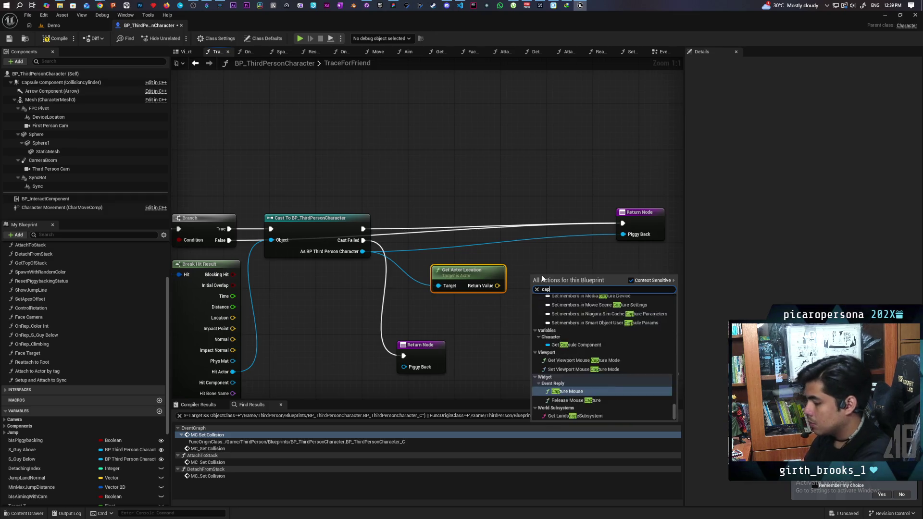
text(sule tra)
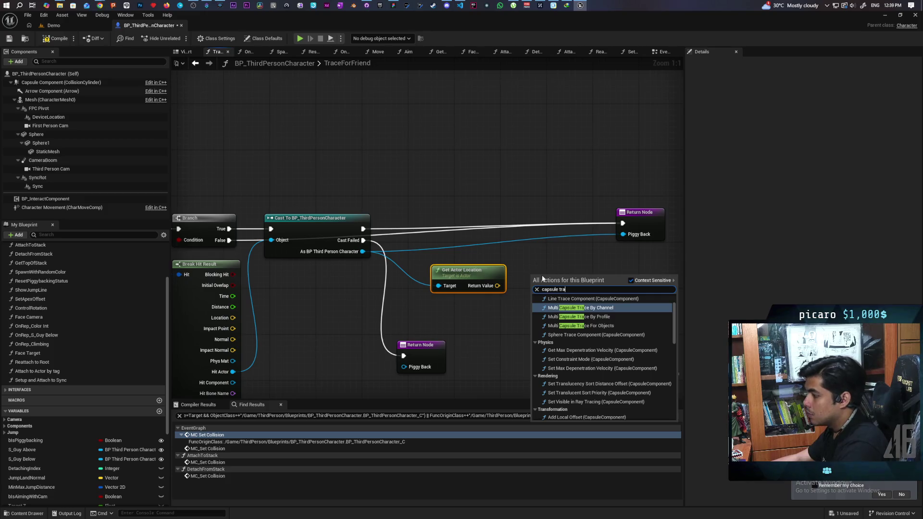
text(ce)
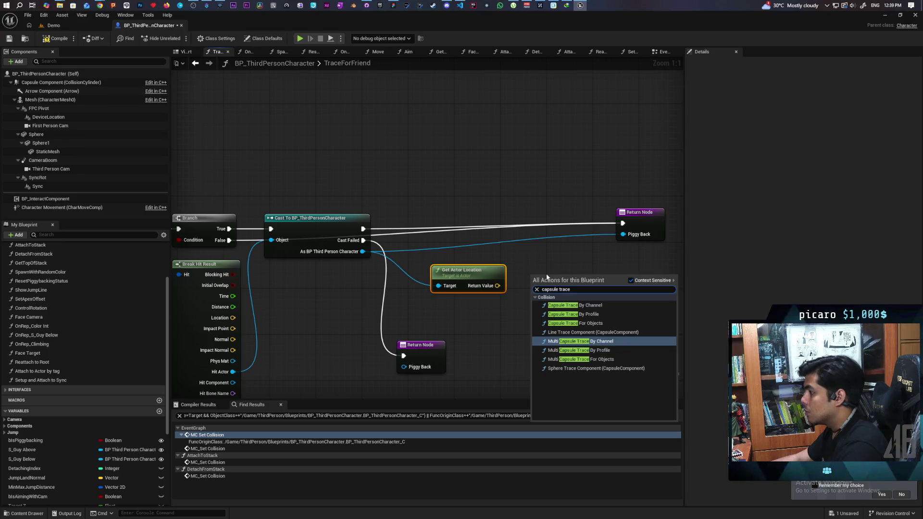
click(577, 324)
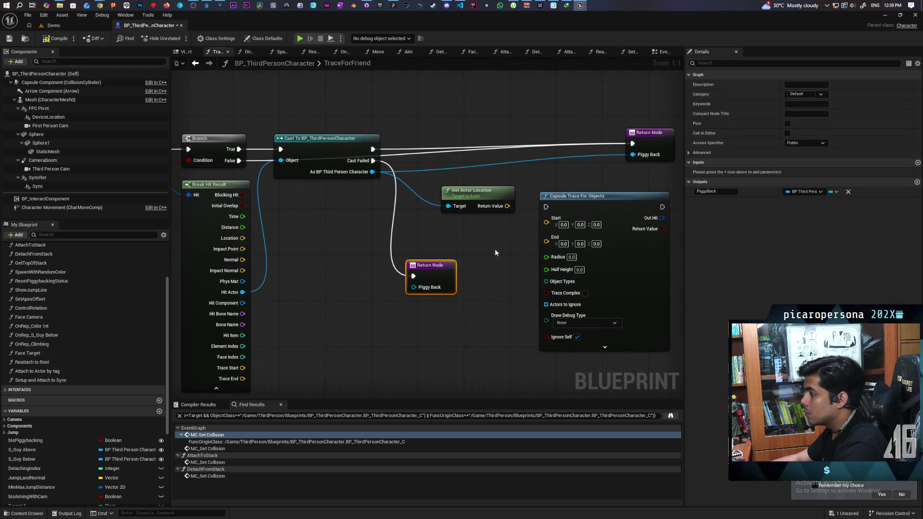
Wire the friend's location into the trace Start and End, set Radius 16, and save
mouse_move(476, 190)
mouse_down()
mouse_move(418, 197)
mouse_move(546, 218)
mouse_up()
mouse_move(449, 212)
mouse_down()
mouse_move(539, 240)
mouse_move(547, 229)
mouse_up()
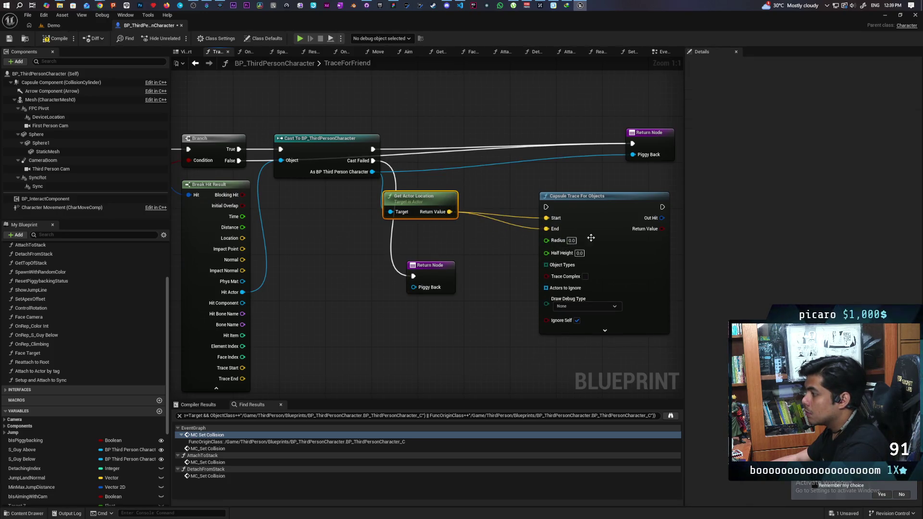
click(571, 241)
text(16)
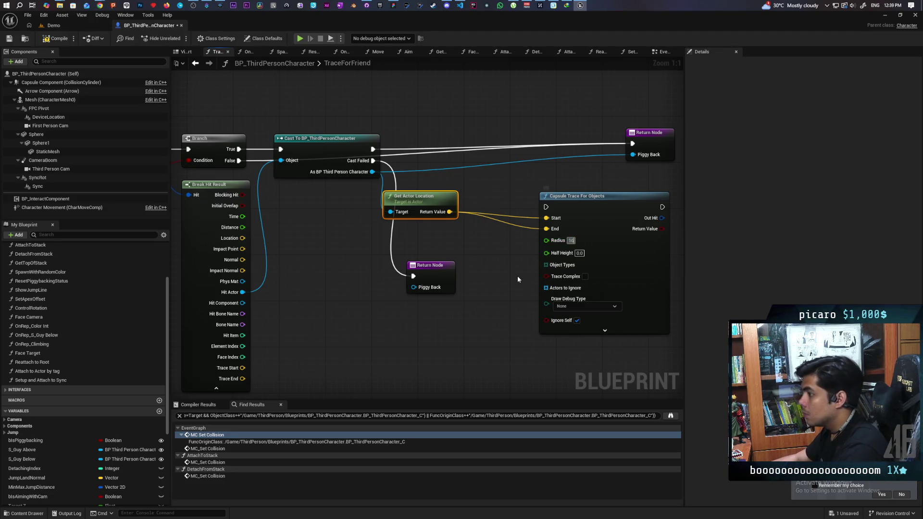
click(9, 39)
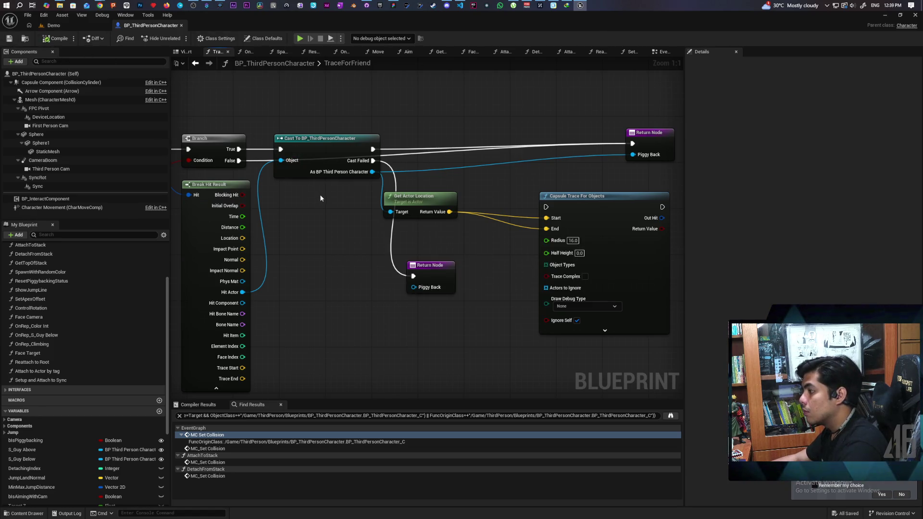
drag(436, 272, 361, 215)
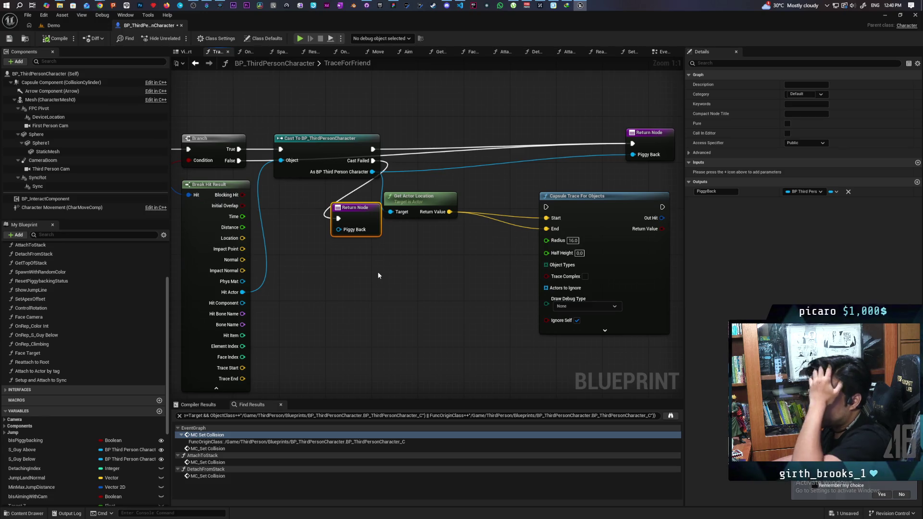
Call Get Top Of Stack on the cast friend, executing between the cast and successful return
scroll(62, 370, up, 3)
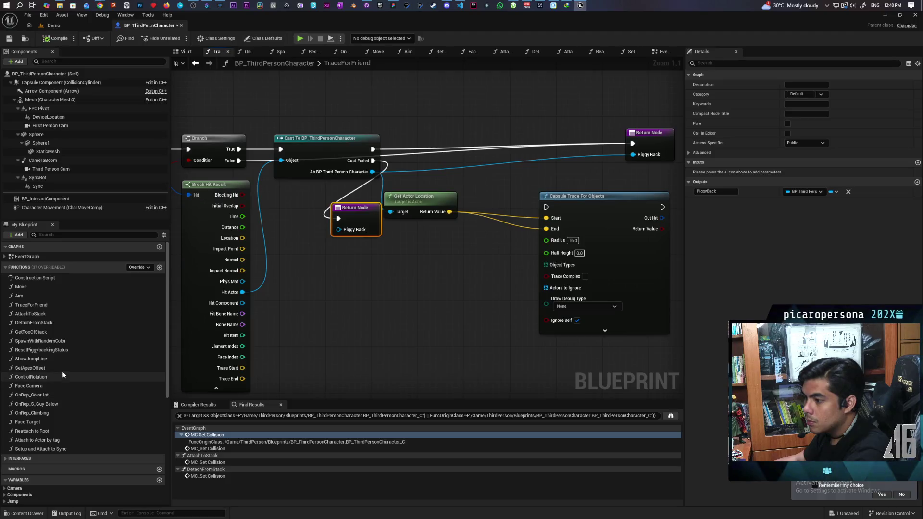
click(60, 332)
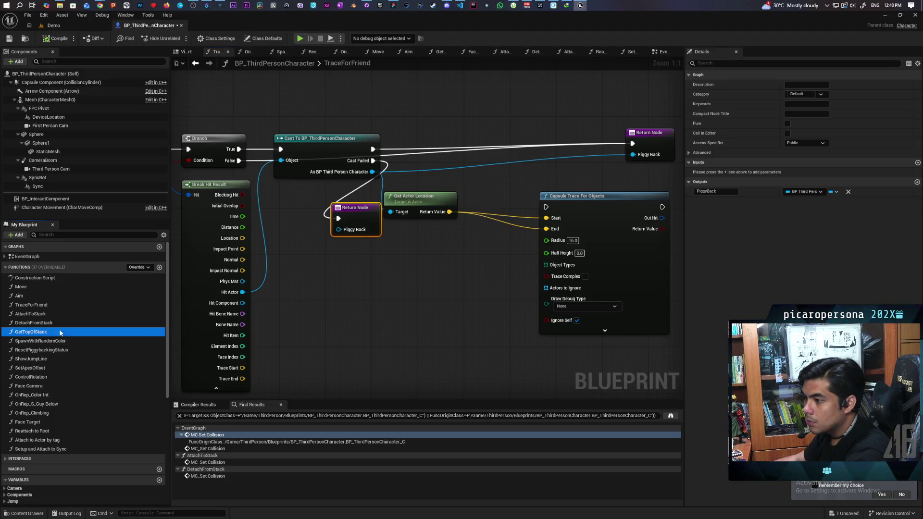
drag(60, 332, 347, 290)
drag(395, 314, 439, 273)
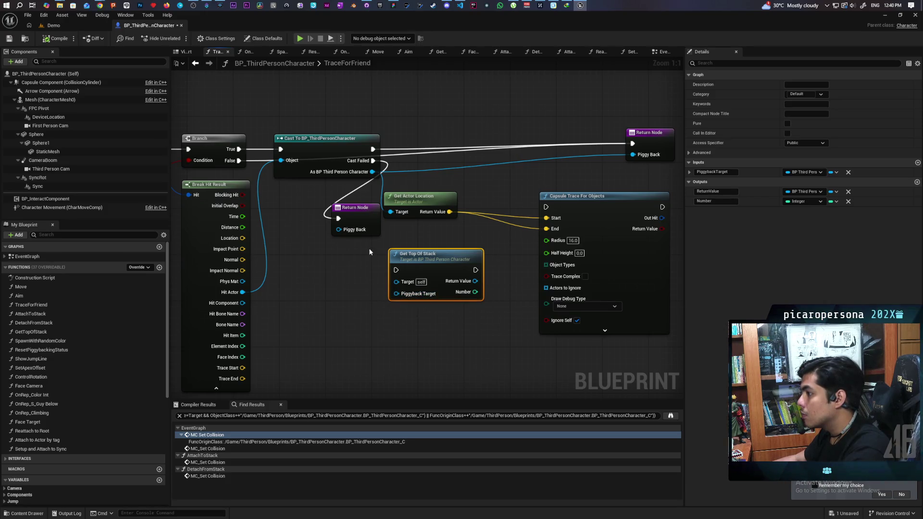
mouse_move(372, 172)
mouse_down()
mouse_move(364, 275)
mouse_move(397, 294)
mouse_up()
drag(489, 309, 408, 349)
mouse_move(360, 303)
mouse_down()
mouse_move(394, 213)
mouse_move(378, 182)
mouse_up()
drag(292, 189, 332, 189)
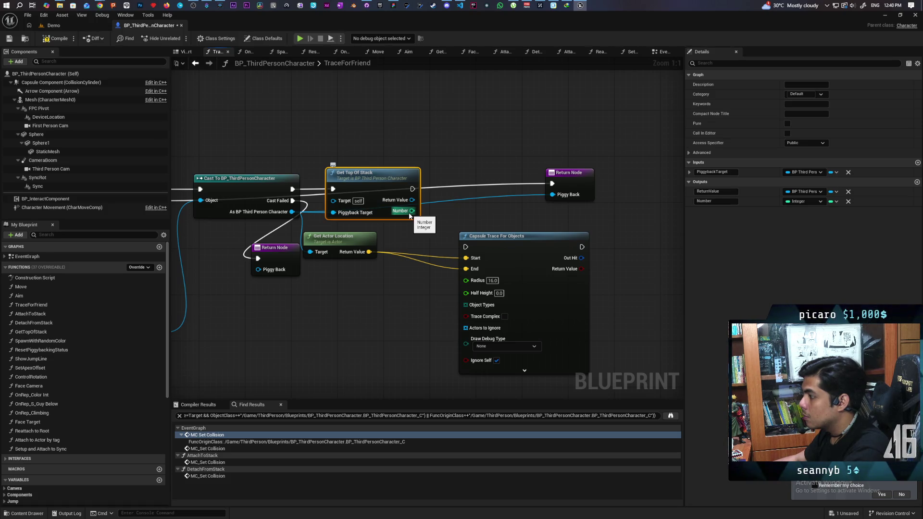
drag(410, 212, 391, 297)
Replace a mistaken Multiply with a float Multiply on Half Height, fed by the stack Number
text(multipl)
key(Return)
drag(474, 298, 429, 296)
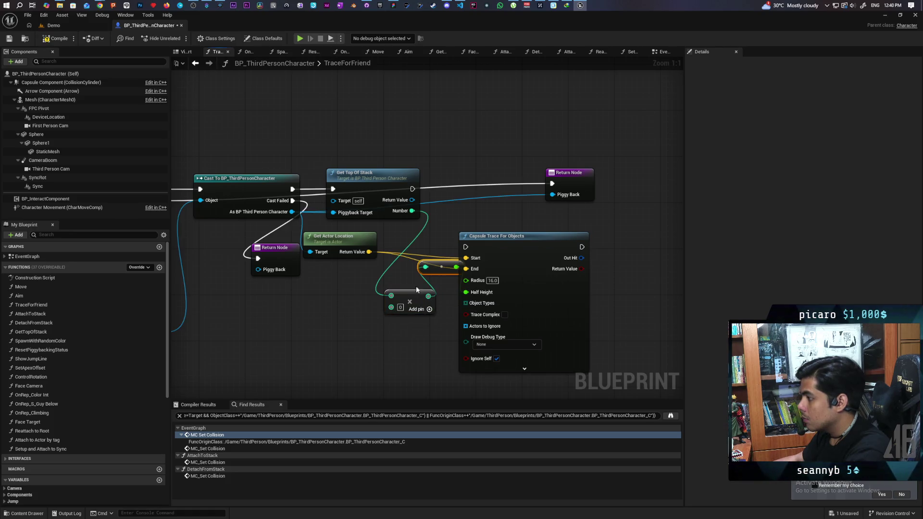
key(Delete)
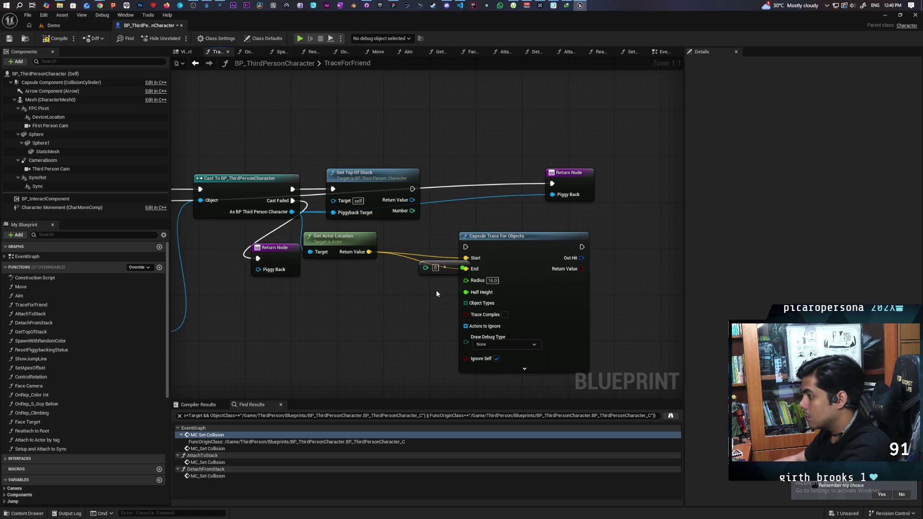
drag(470, 293, 424, 301)
text(multiply)
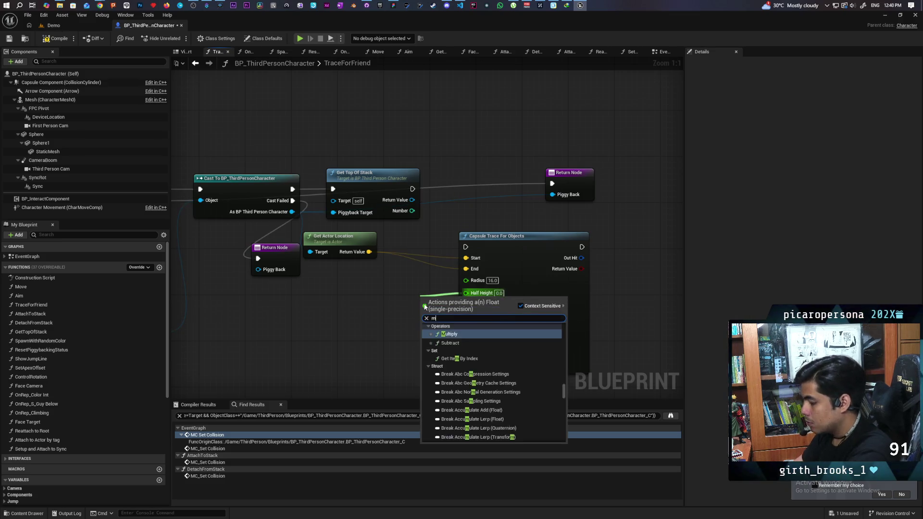
key(Return)
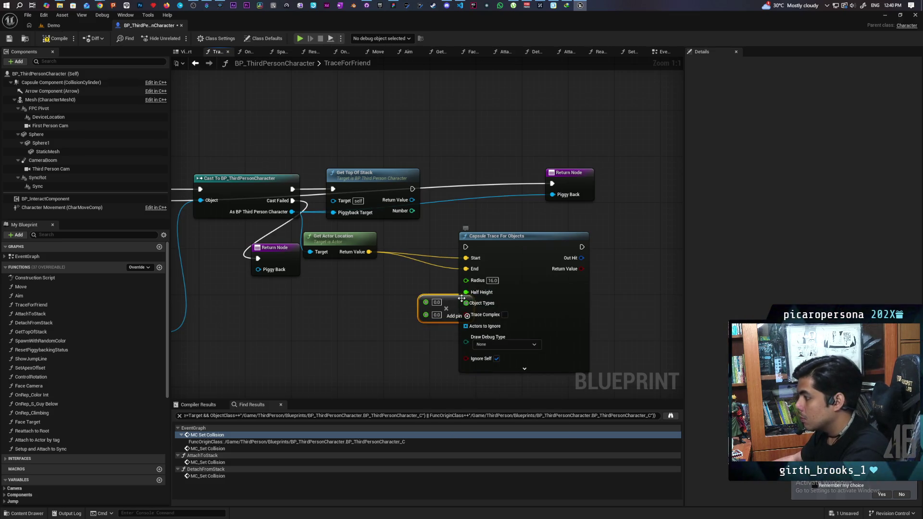
drag(461, 298, 430, 292)
drag(412, 211, 397, 296)
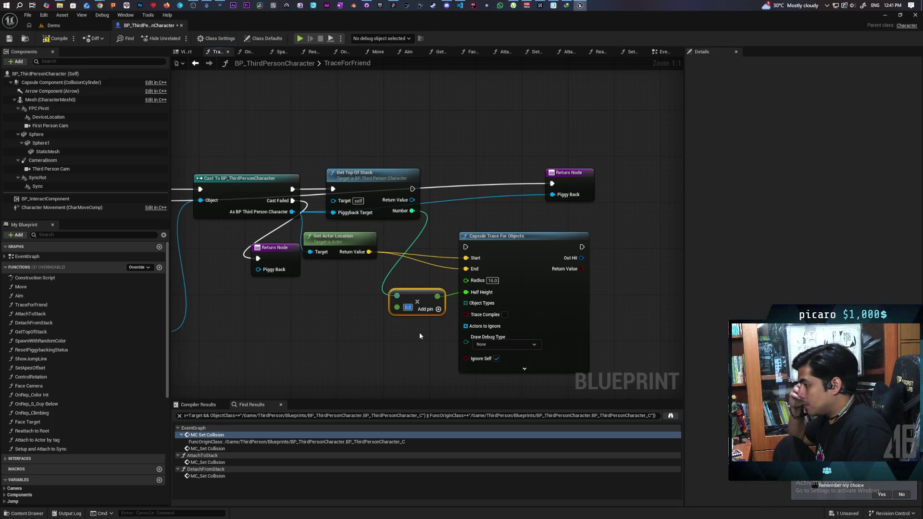
After checking the character capsule's size, chain a second Add node into the trace's Half Height
click(61, 82)
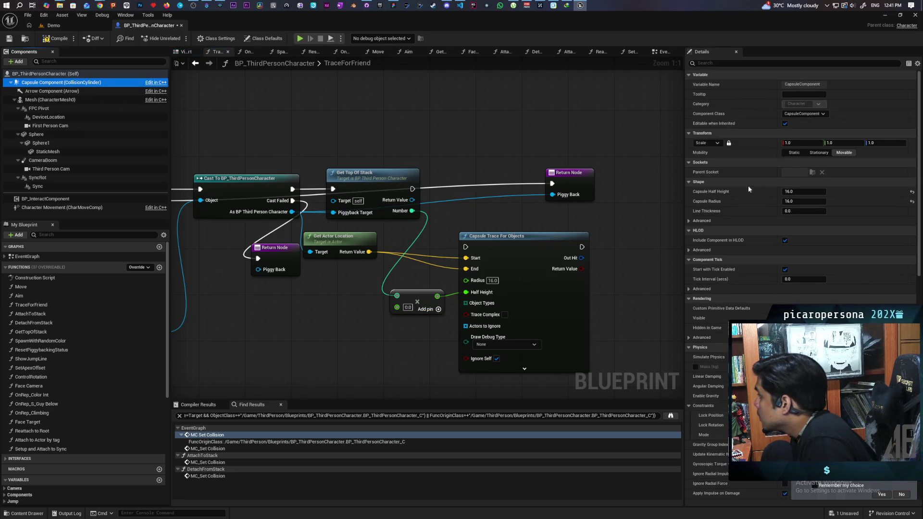
click(351, 338)
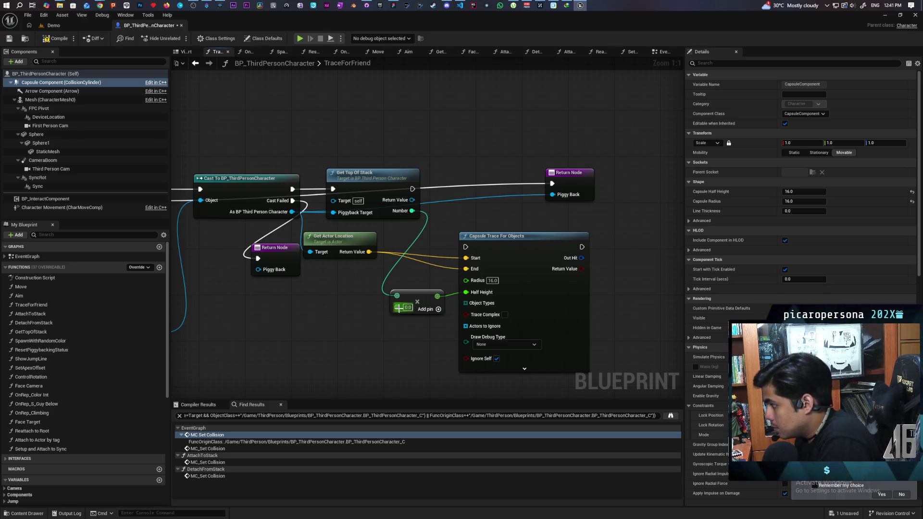
drag(396, 307, 382, 331)
text(+)
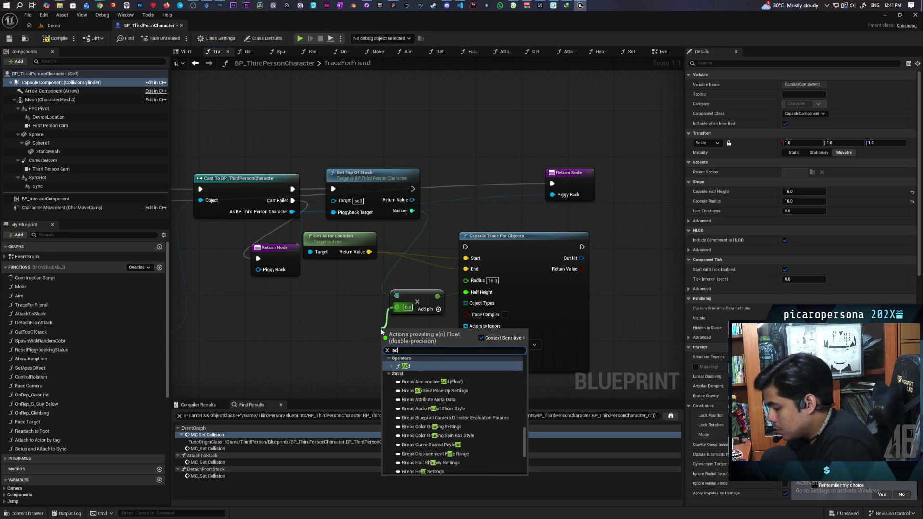
key(Return)
drag(420, 331, 357, 321)
alt+click(342, 301)
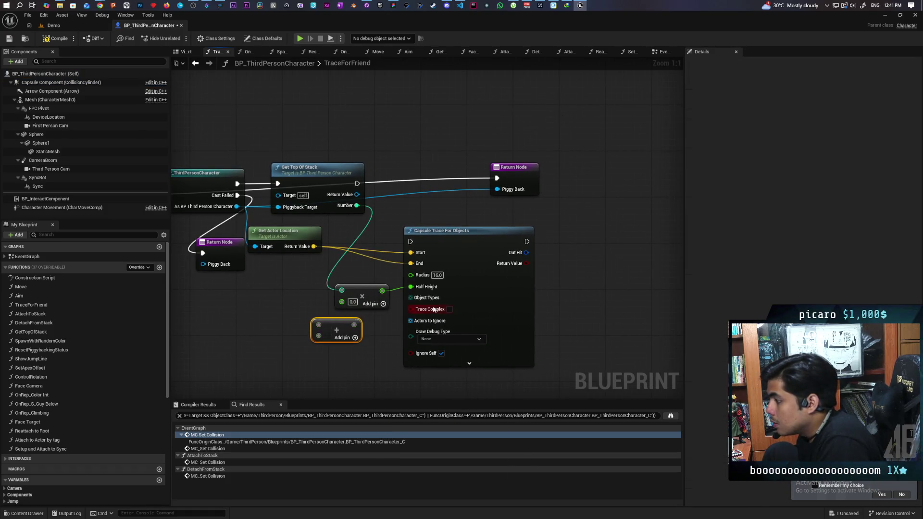
drag(480, 286, 549, 280)
mouse_move(341, 320)
mouse_down()
mouse_move(385, 319)
mouse_move(372, 312)
mouse_move(365, 325)
mouse_move(482, 283)
mouse_up()
alt+click(365, 325)
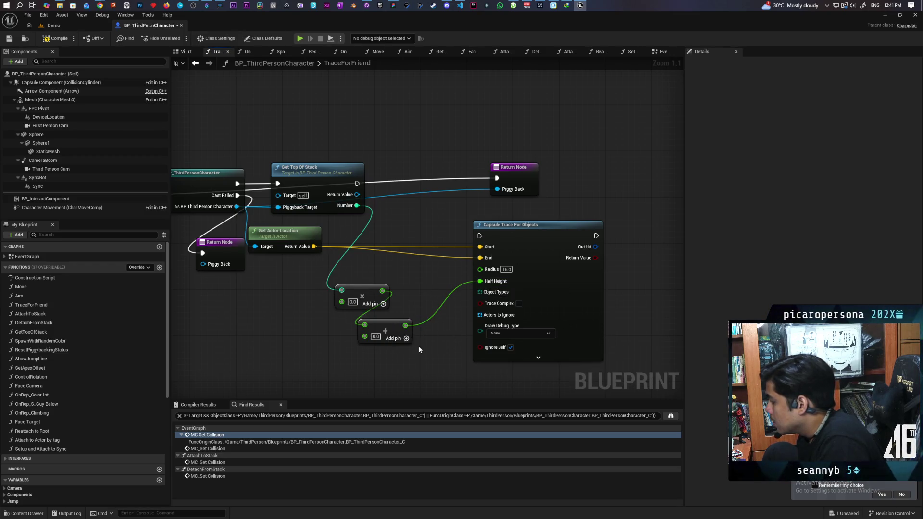
drag(385, 326, 427, 292)
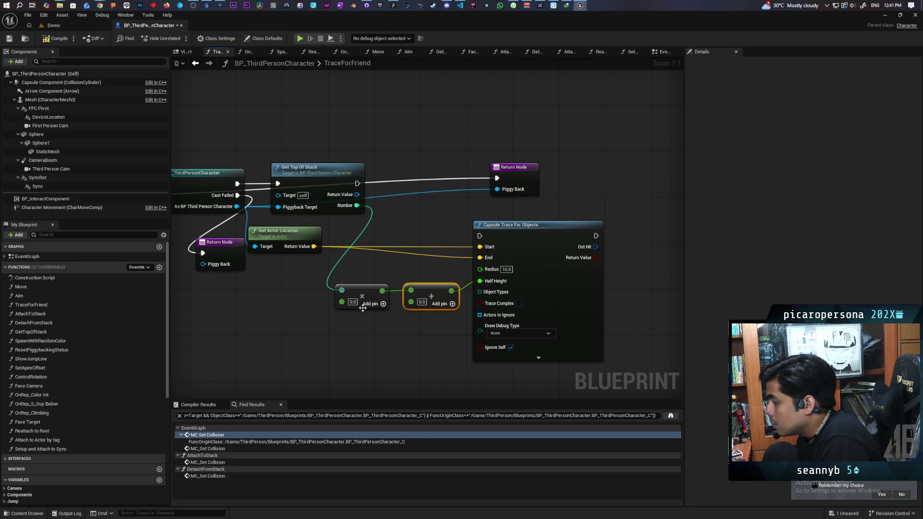
Subtract 1 from Number before the multiply, and set the multiplier to 12.0 and the Add to 16
drag(357, 205, 303, 292)
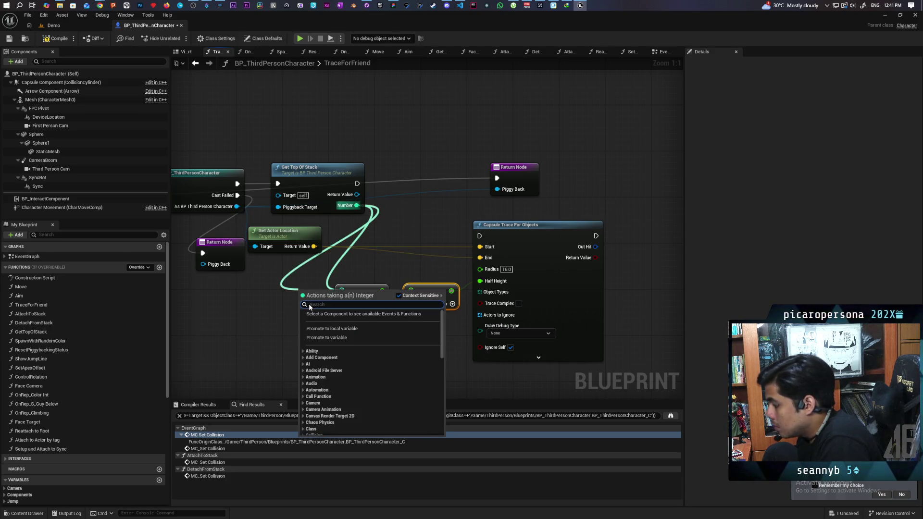
text(-1)
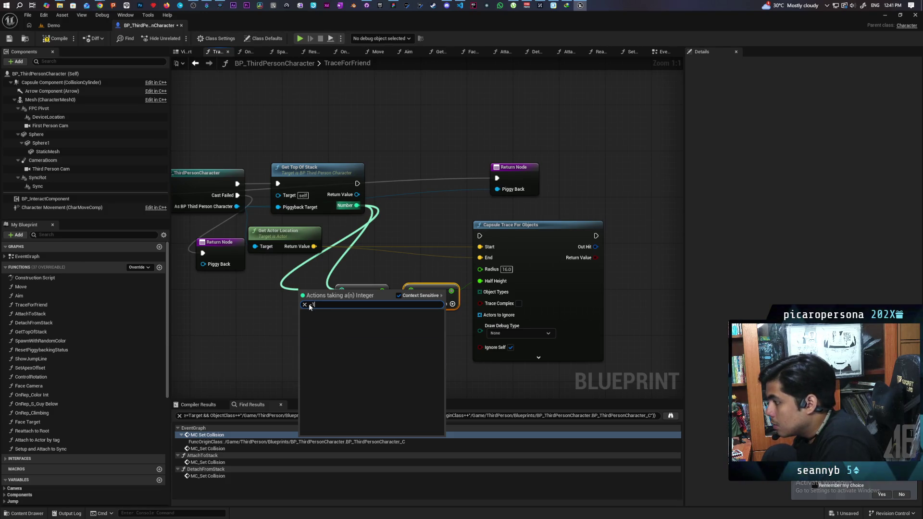
key(BackSpace)
key(Return)
text(1)
mouse_move(320, 293)
mouse_down()
mouse_move(309, 291)
mouse_move(352, 289)
mouse_move(308, 292)
mouse_up()
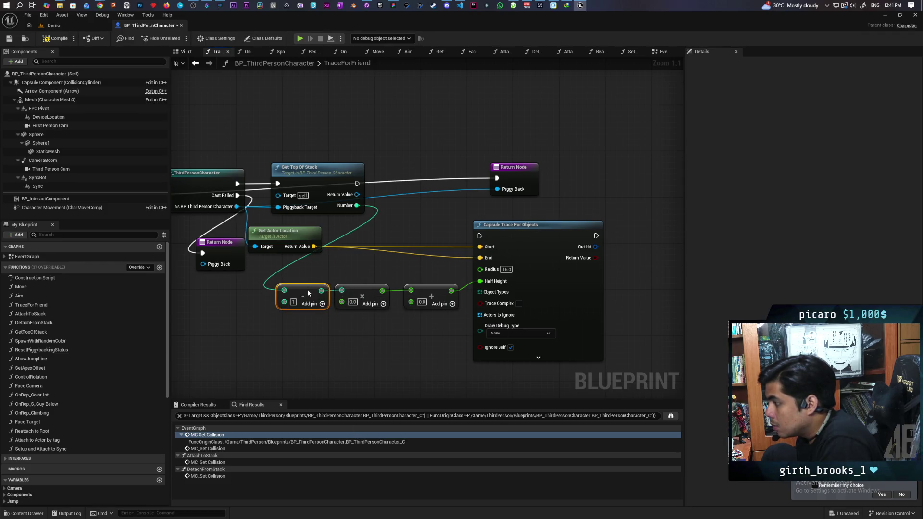
text(12)
click(357, 323)
click(422, 302)
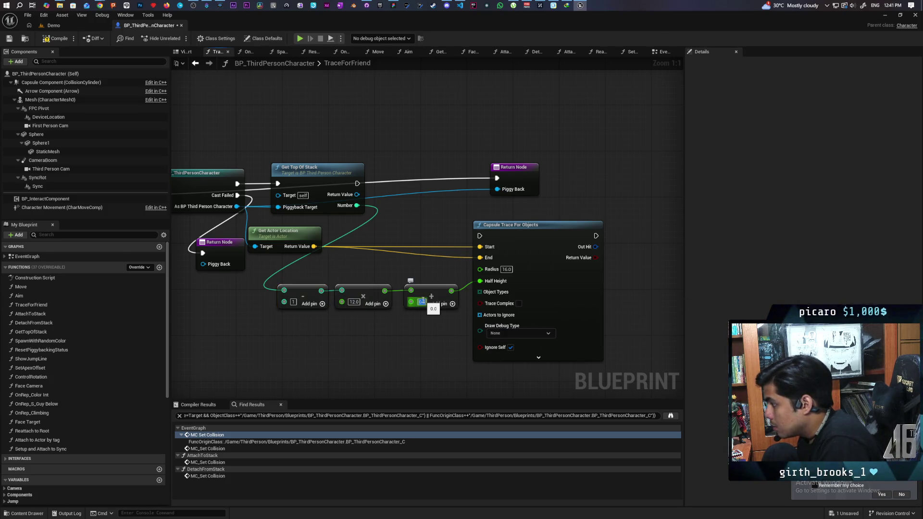
text(16)
click(416, 333)
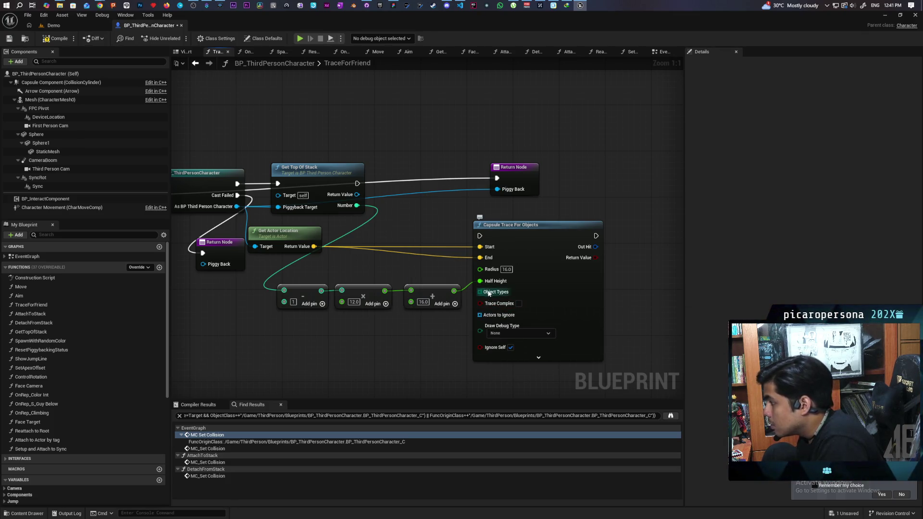
drag(488, 293, 428, 342)
Feed a Make Array node into the capsule trace's Object Types, tucked under the math nodes
text(ma)
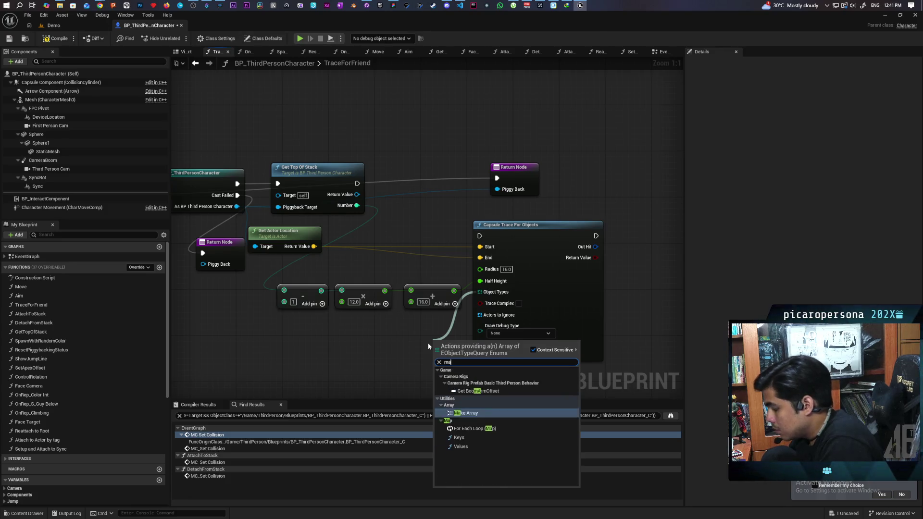
key(Return)
mouse_move(459, 340)
mouse_down()
mouse_move(384, 346)
mouse_move(354, 333)
mouse_up()
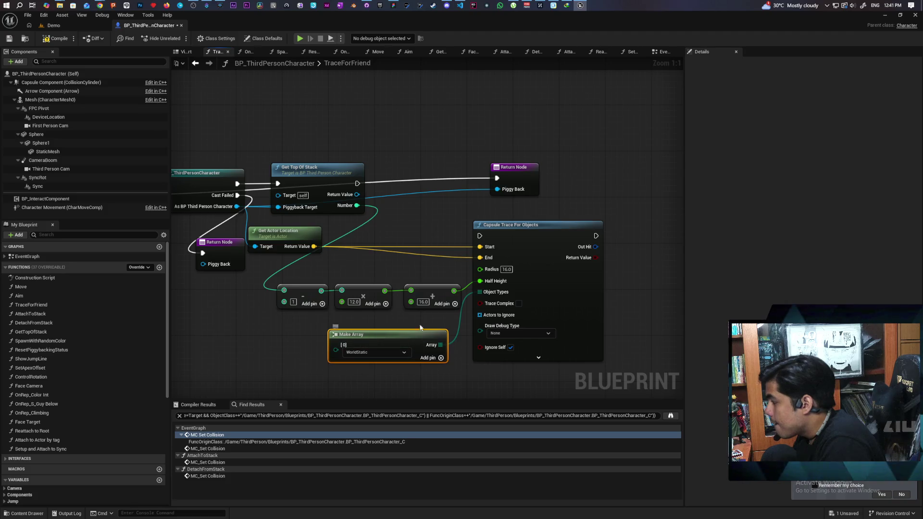
drag(513, 368, 496, 307)
mouse_move(438, 292)
mouse_down()
mouse_move(433, 281)
mouse_move(445, 272)
mouse_up()
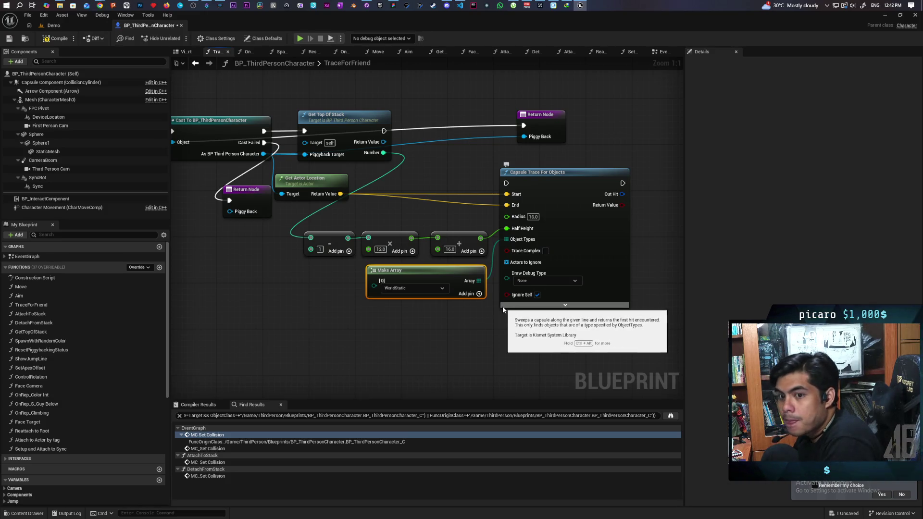
Set array entry [1] to WorldDynamic, then save and compile the blueprint
key(ctrl+s)
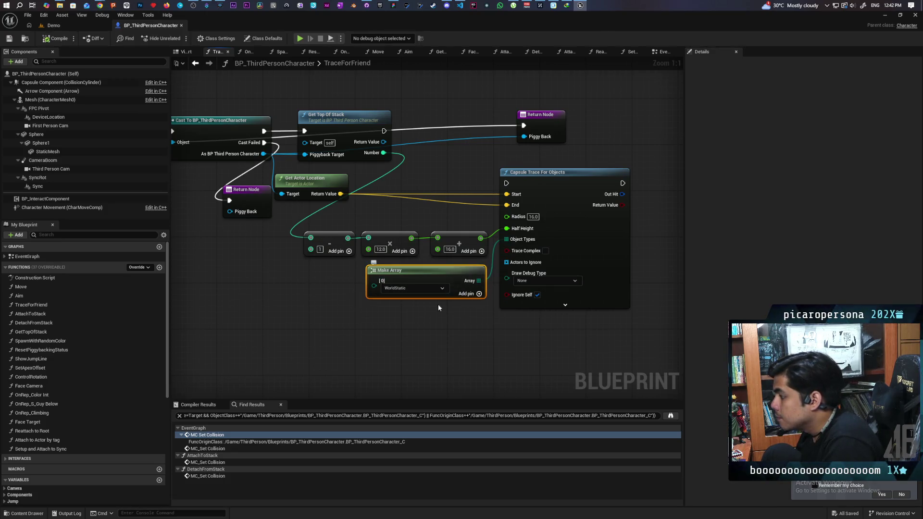
click(420, 308)
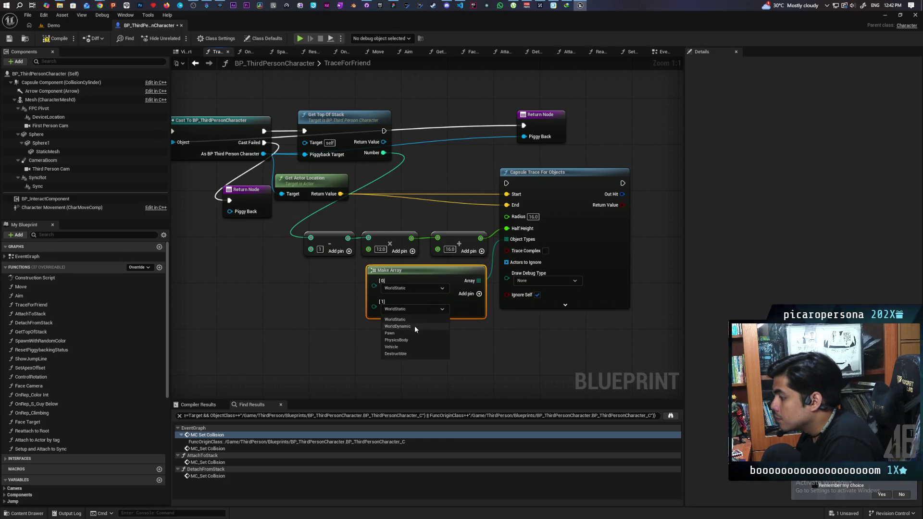
click(415, 327)
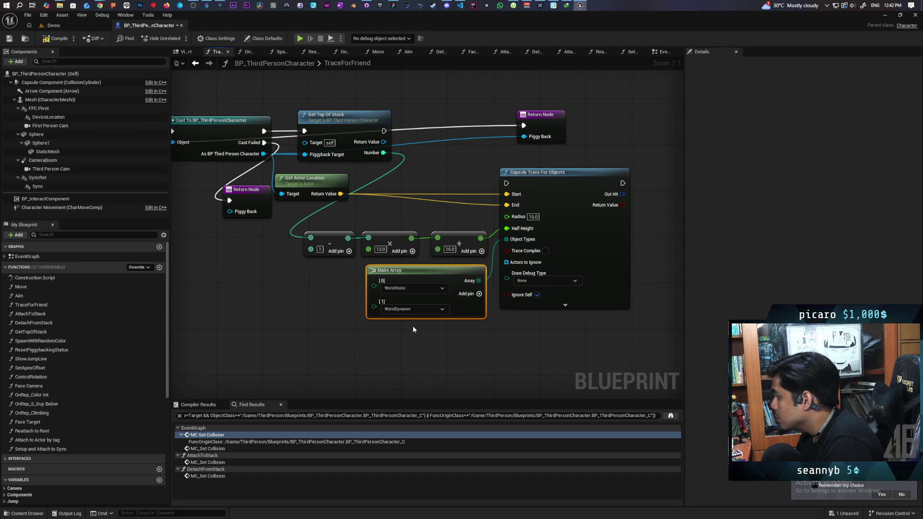
click(56, 38)
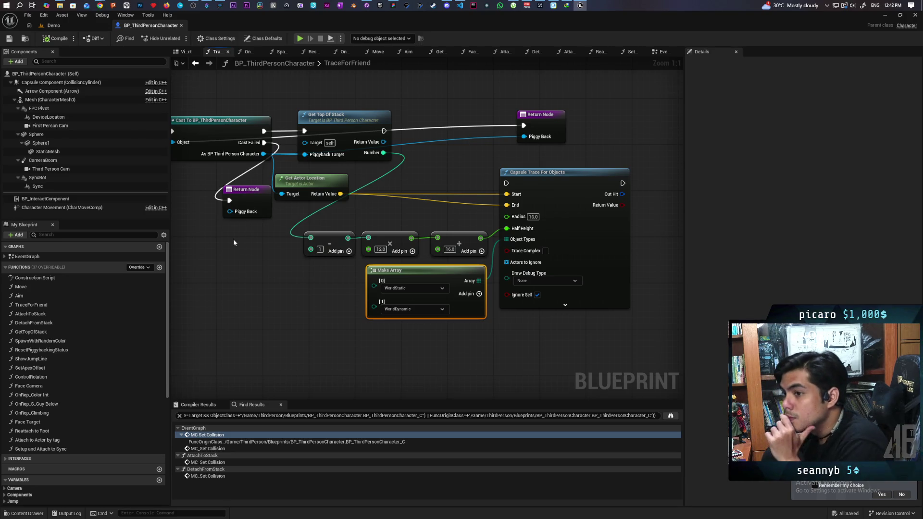
mouse_move(255, 243)
mouse_down()
mouse_move(230, 254)
mouse_move(240, 244)
mouse_move(220, 215)
mouse_up()
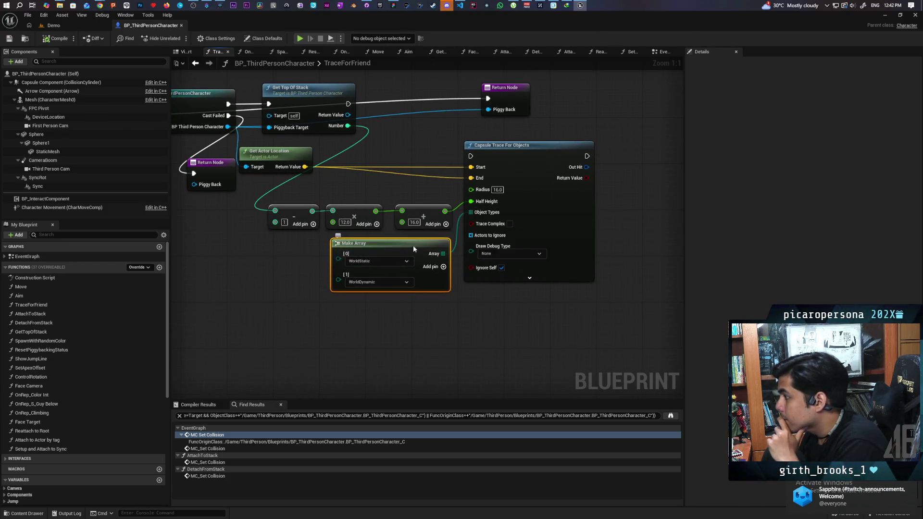
Offset the actor location in Z by the computed height with a split vector Add, feeding trace End
drag(413, 249, 420, 306)
mouse_move(295, 240)
mouse_down()
mouse_move(454, 203)
mouse_move(407, 250)
mouse_up()
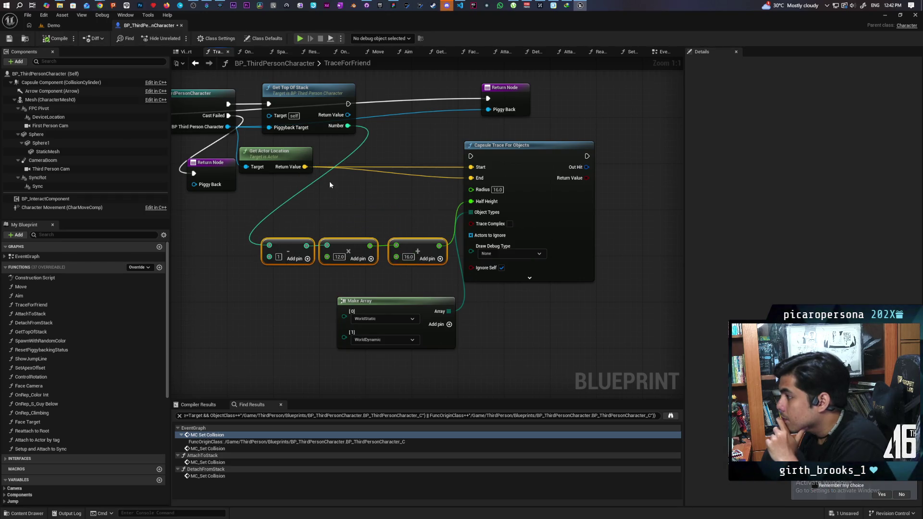
drag(305, 169, 309, 204)
text(+)
key(Return)
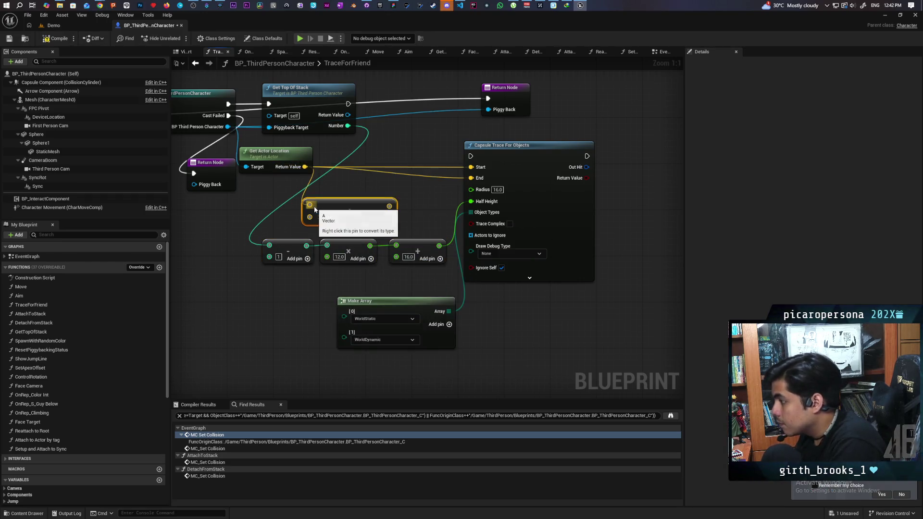
right_click(310, 217)
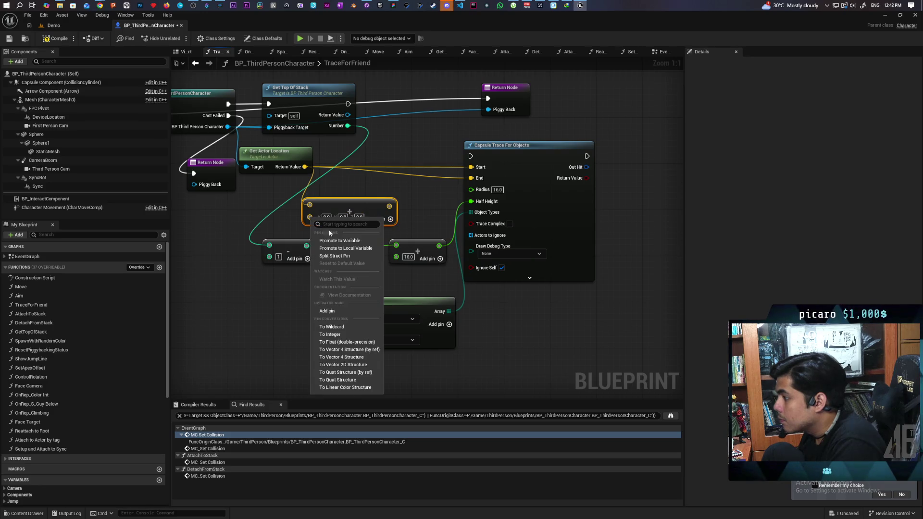
click(337, 256)
drag(333, 210, 357, 181)
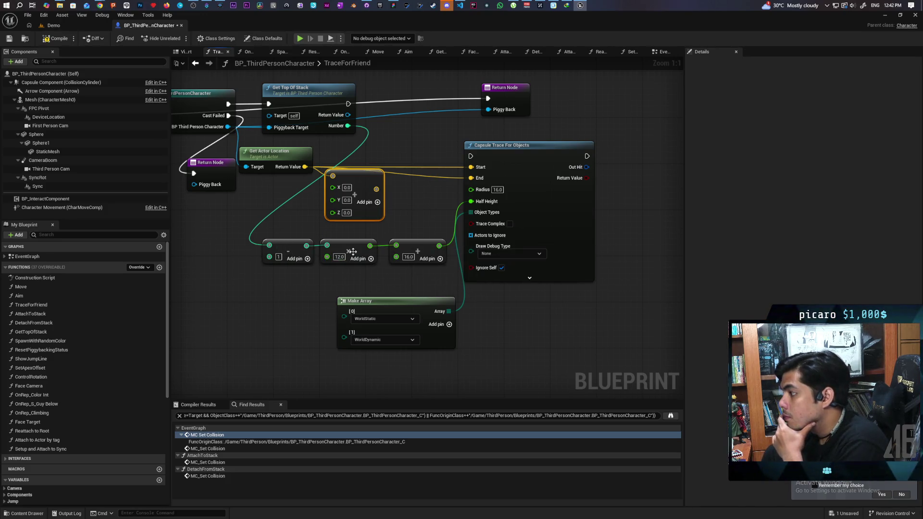
mouse_move(370, 245)
mouse_down()
mouse_move(318, 210)
mouse_move(337, 214)
mouse_up()
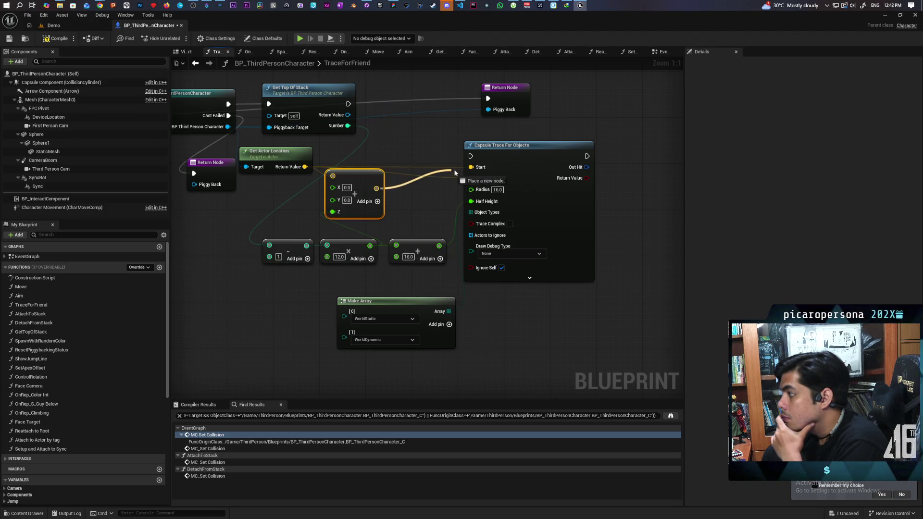
drag(376, 188, 471, 177)
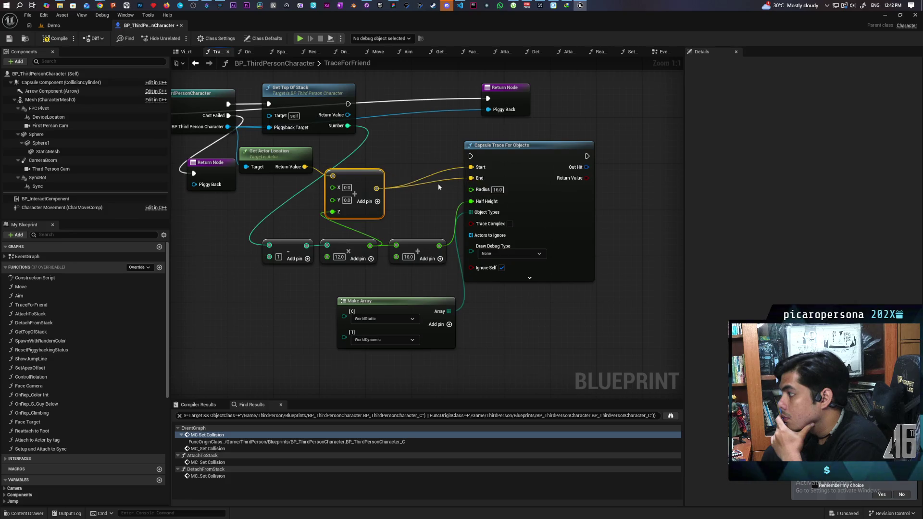
Move the Return Node right and the capsule trace up-left, then save the blueprint
mouse_move(361, 106)
mouse_down()
mouse_move(295, 146)
mouse_move(361, 192)
mouse_move(404, 195)
mouse_up()
drag(440, 144, 532, 144)
mouse_move(458, 191)
mouse_down()
mouse_move(405, 128)
mouse_move(412, 143)
mouse_up()
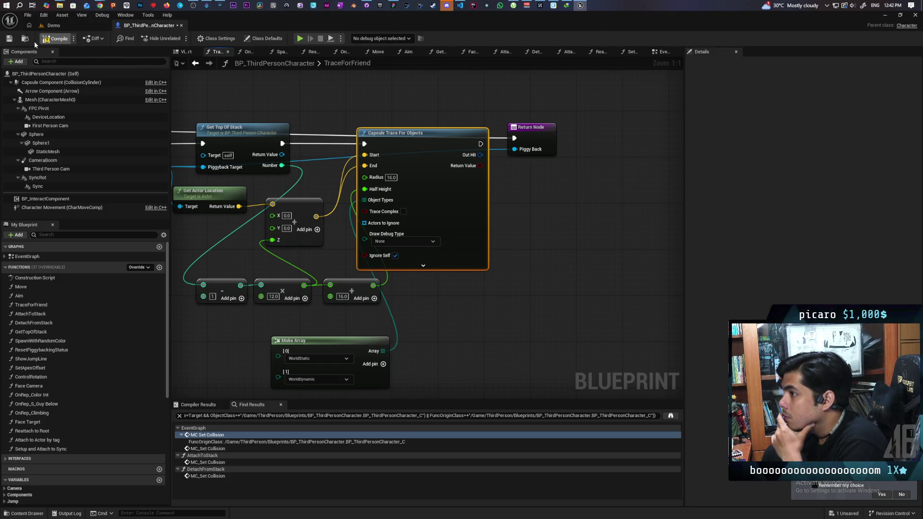
click(10, 38)
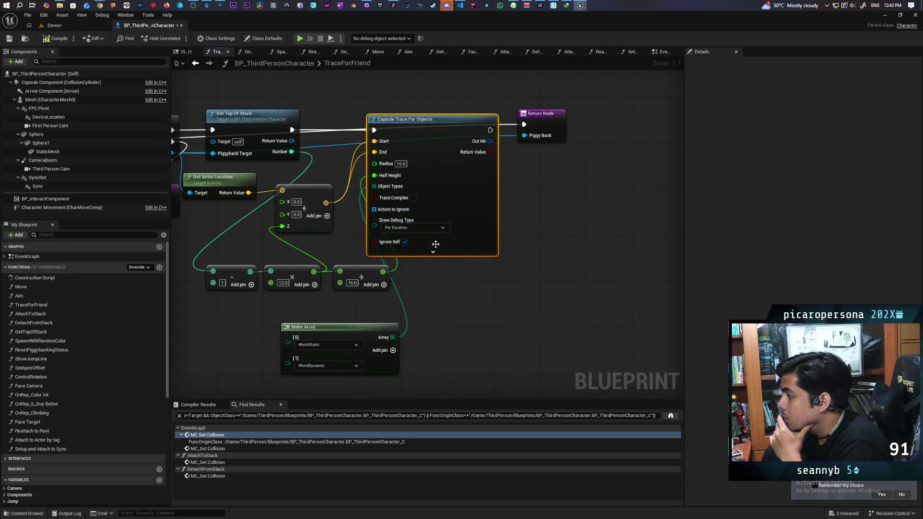
Add a Branch after the capsule trace and wire its False output to the Return Node
drag(500, 136, 568, 136)
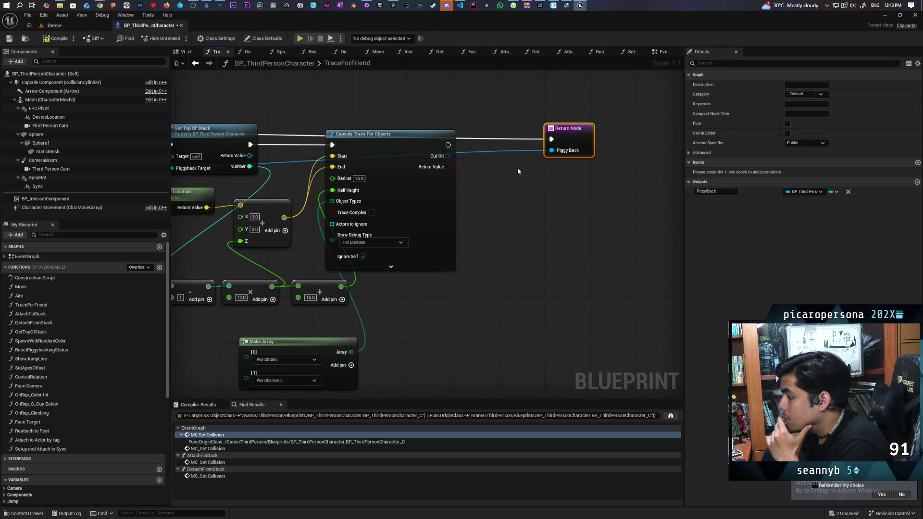
click(496, 175)
mouse_move(509, 177)
mouse_down()
mouse_move(488, 162)
mouse_move(485, 186)
mouse_move(494, 143)
mouse_move(464, 147)
mouse_up()
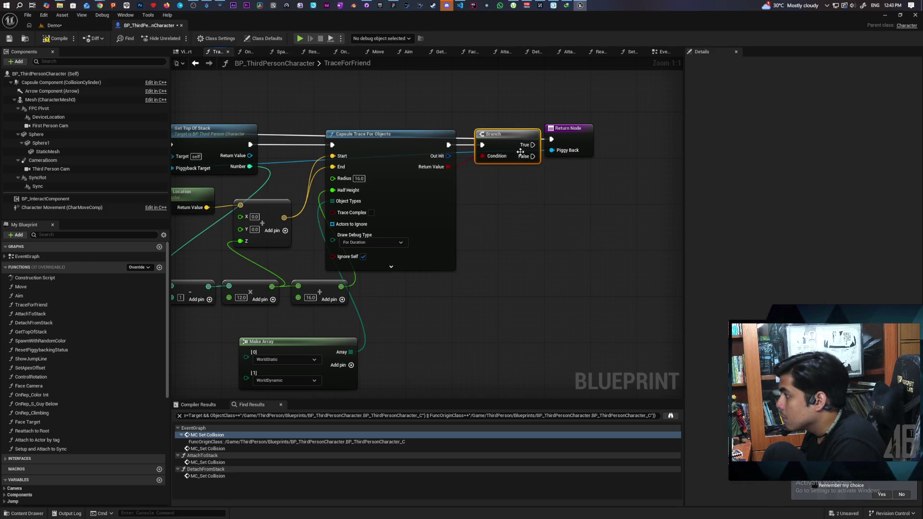
drag(530, 161, 552, 143)
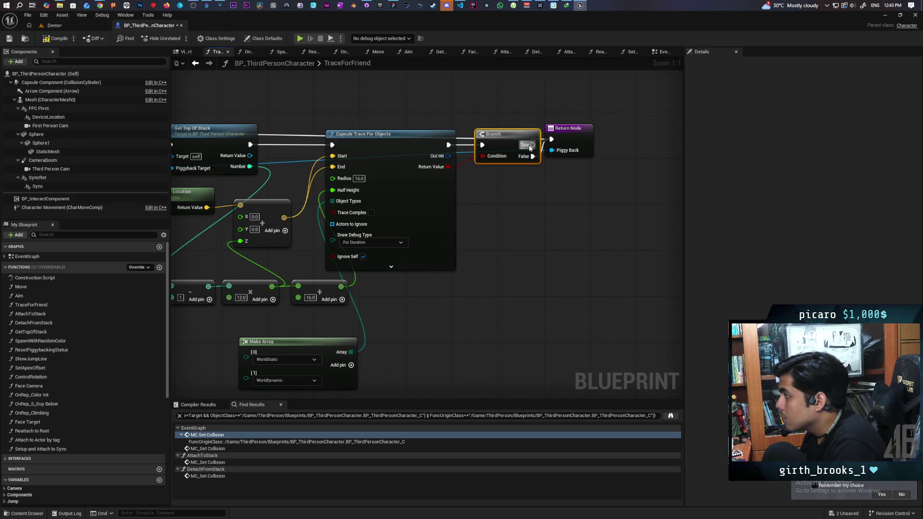
click(572, 138)
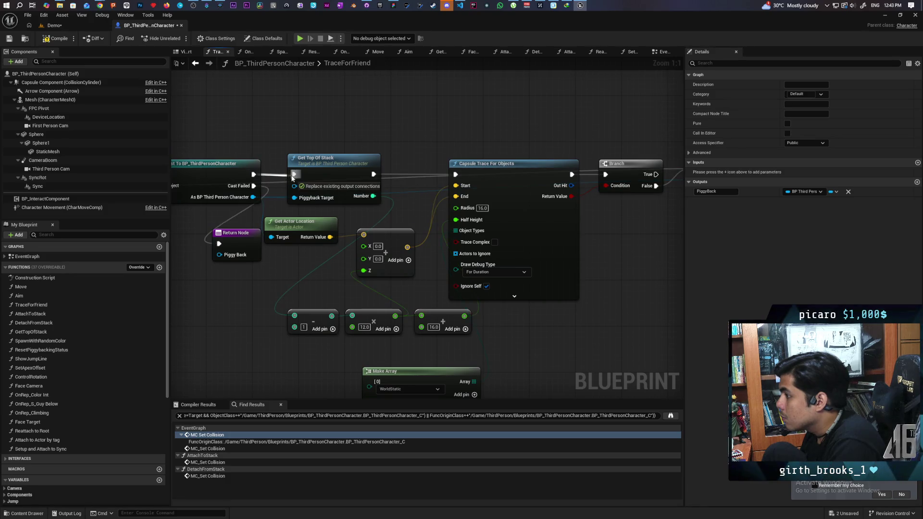
Align the trace and Branch, paste a second Return Node wired to the Branch, and save
mouse_move(349, 164)
mouse_down()
mouse_move(281, 170)
mouse_move(282, 159)
mouse_up()
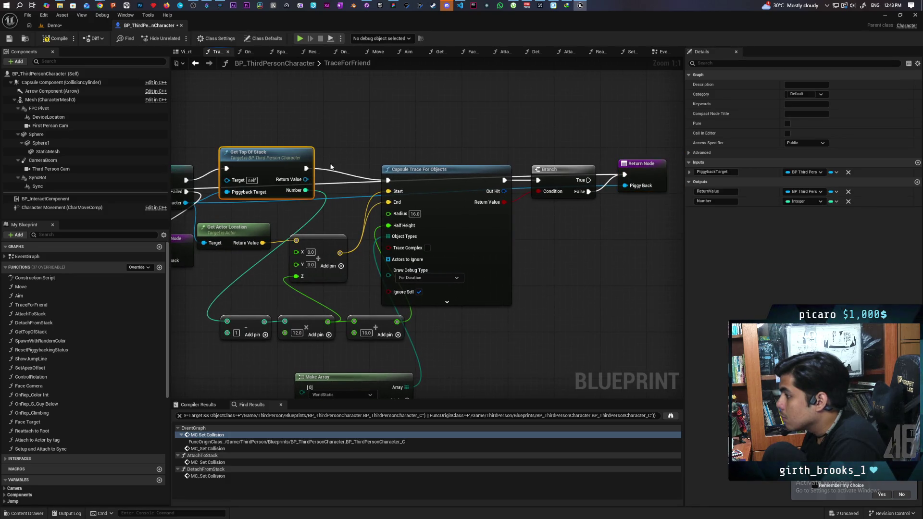
drag(426, 185, 426, 173)
drag(532, 171, 526, 161)
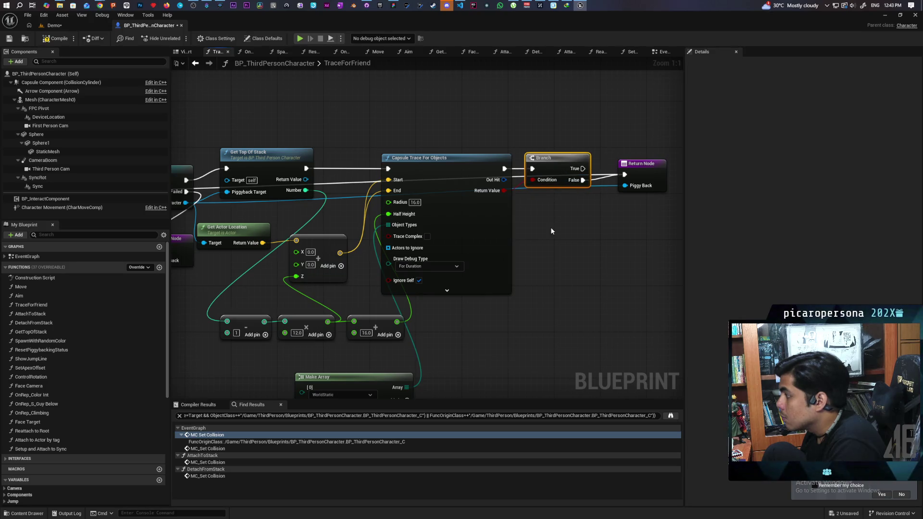
scroll(552, 227, down, 2)
click(253, 244)
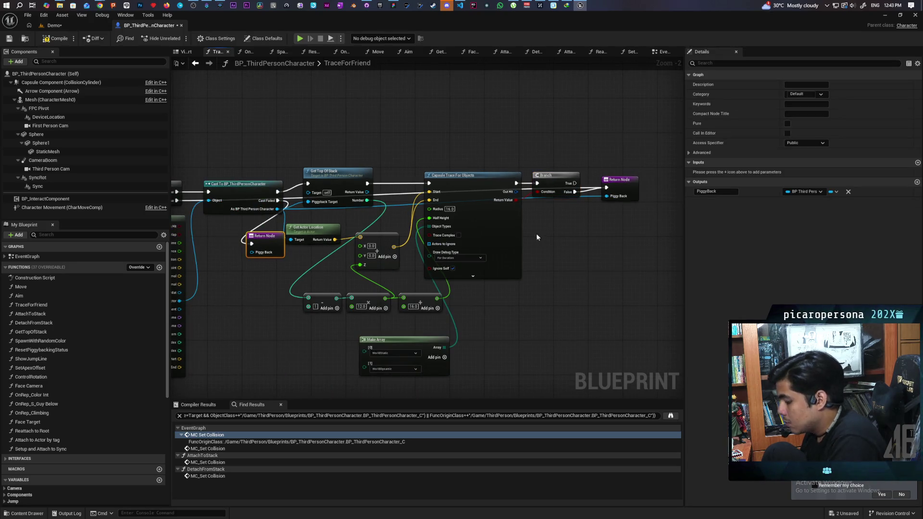
key(ctrl+v)
drag(511, 216, 535, 201)
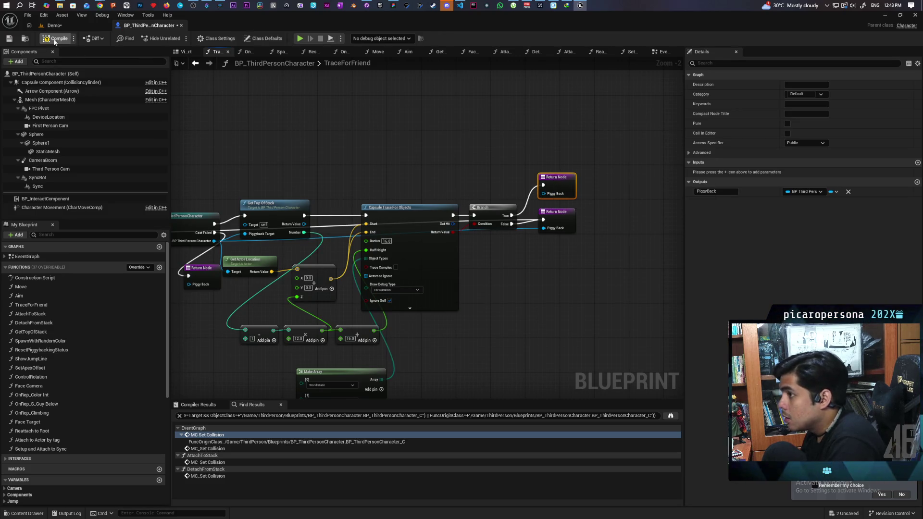
key(ctrl+s)
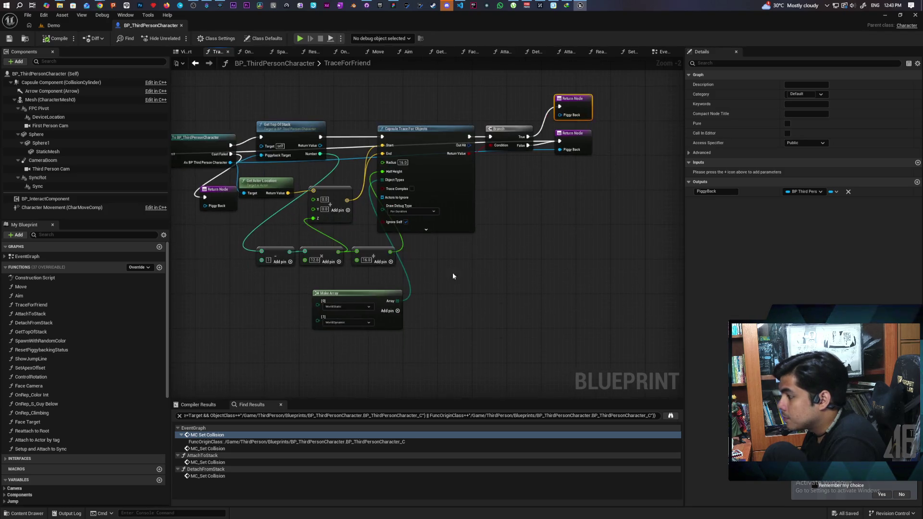
scroll(443, 325, up, 1)
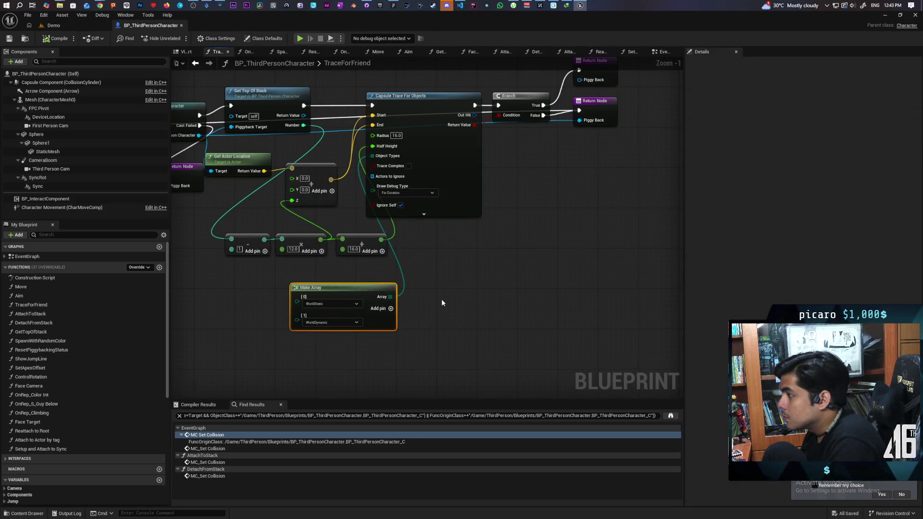
Start a three-client play session in Demo and climb the raccoon onto the red pawn
click(72, 25)
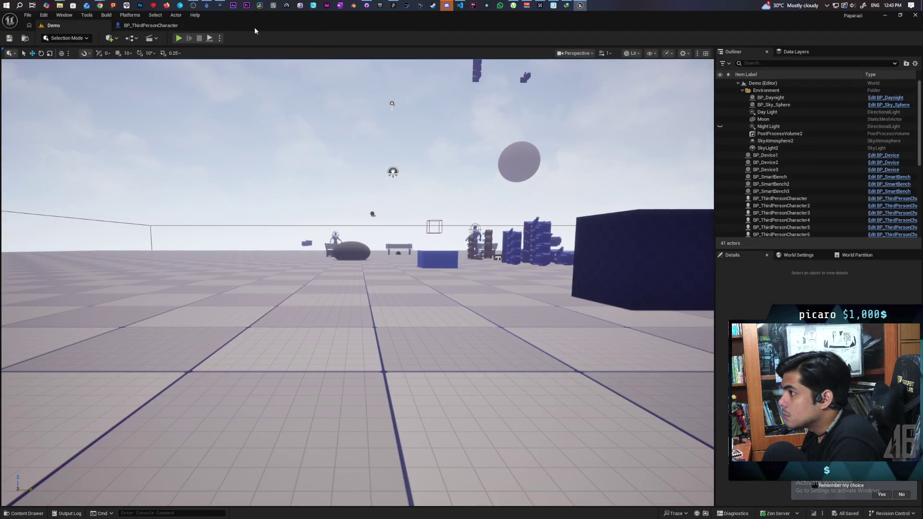
double_click(278, 23)
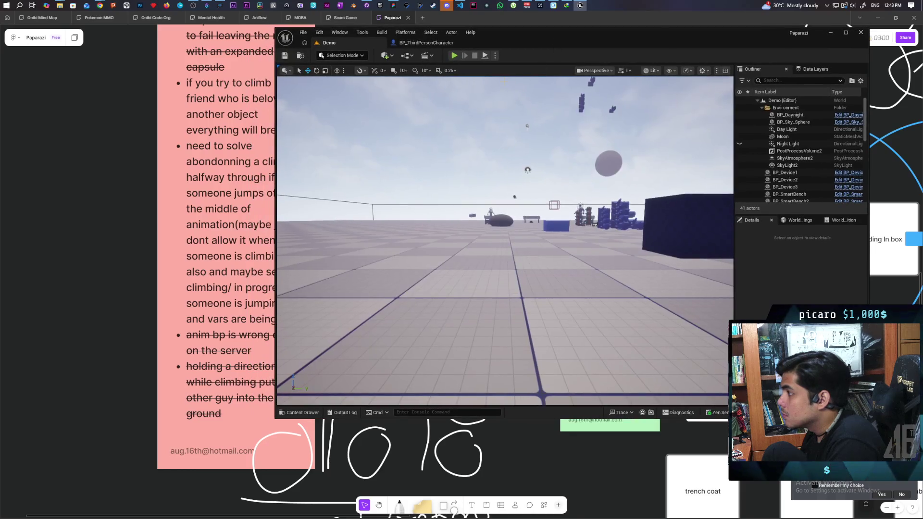
click(430, 44)
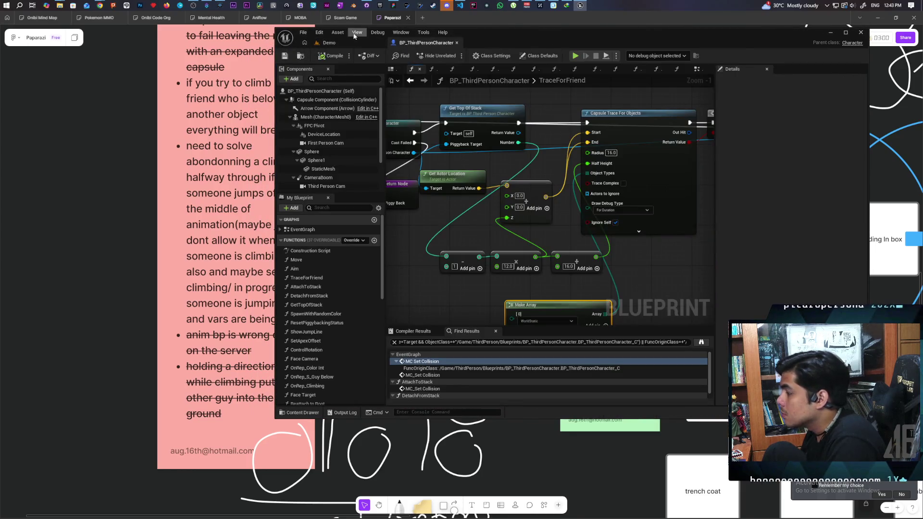
click(341, 43)
click(454, 55)
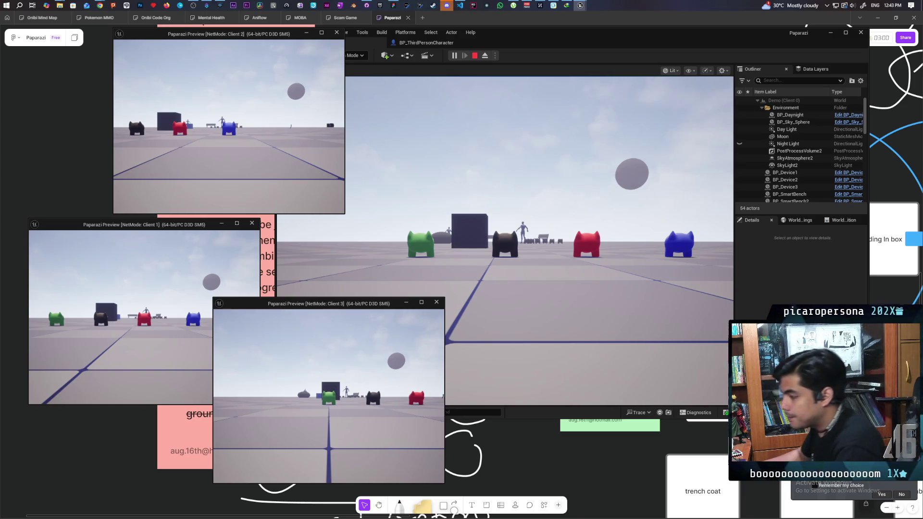
click(577, 144)
key(w)
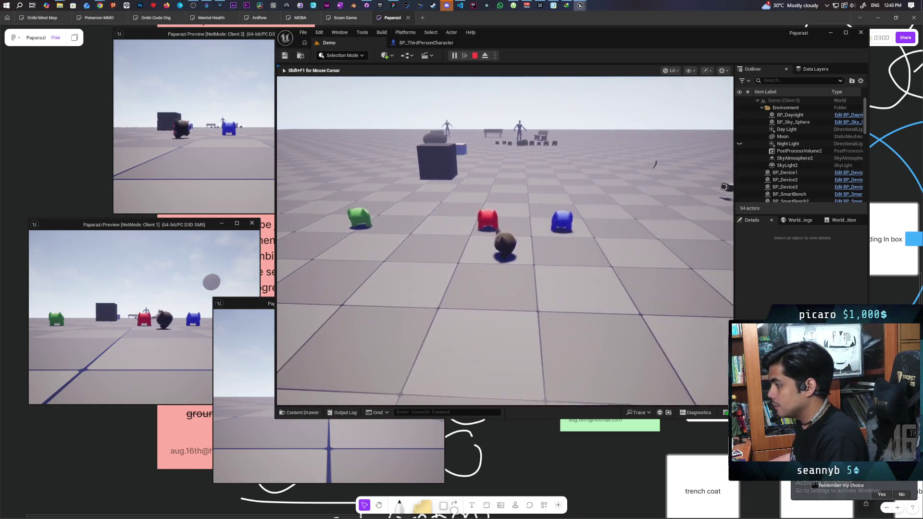
key(w)
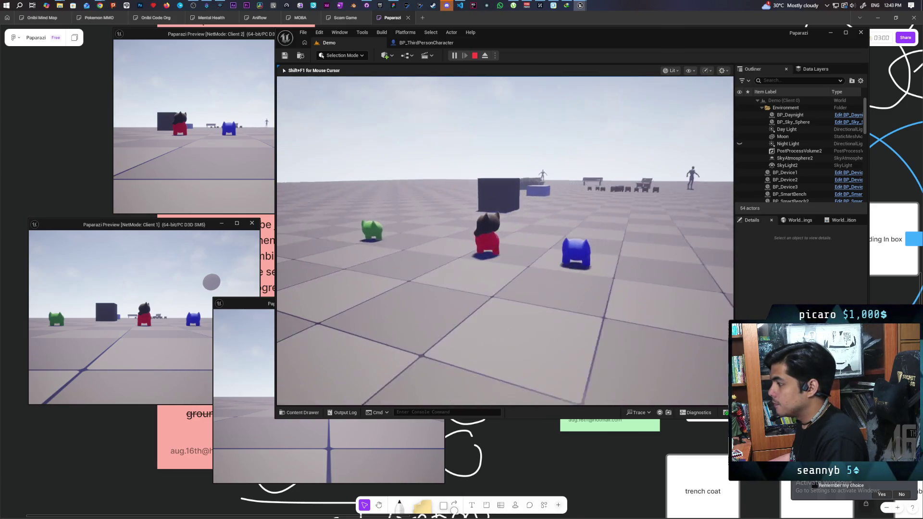
key(space)
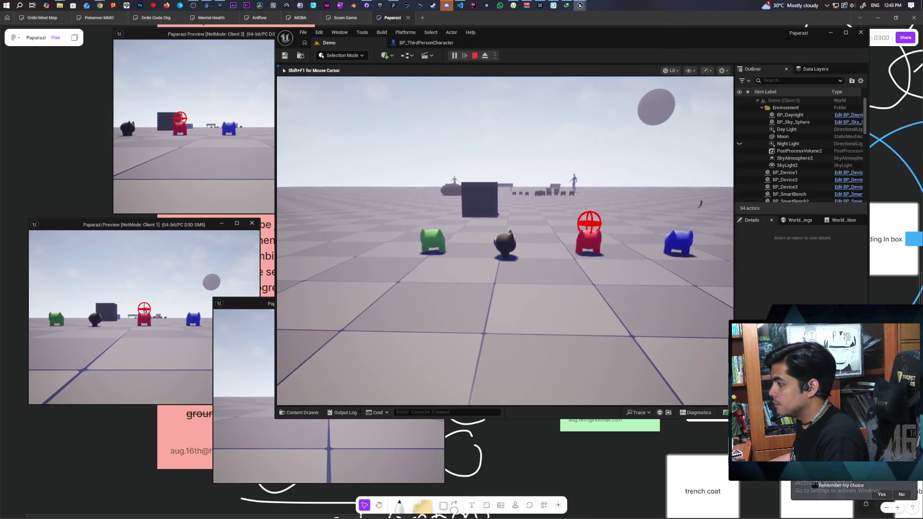
key(w)
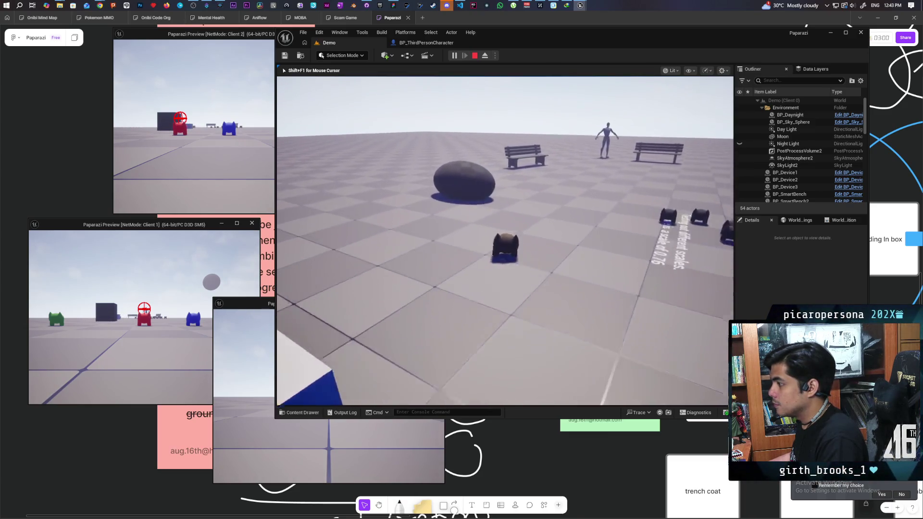
key(w)
key(w)
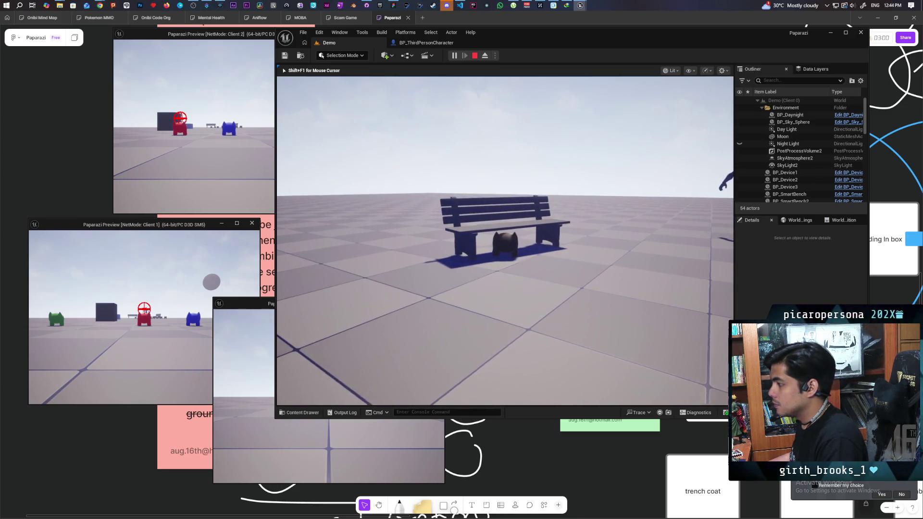
On Client 2, run the blue character to the bench and jump it against its friend
key(alt+Tab)
key(w)
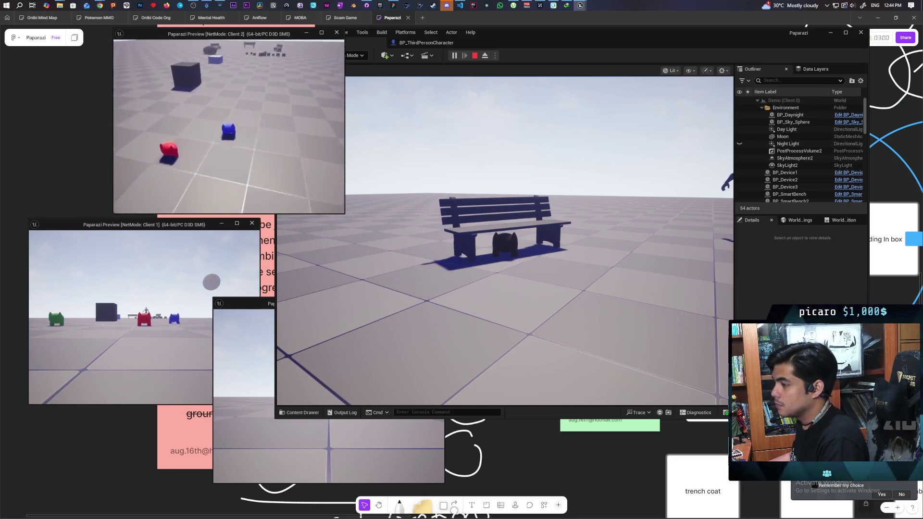
key(w)
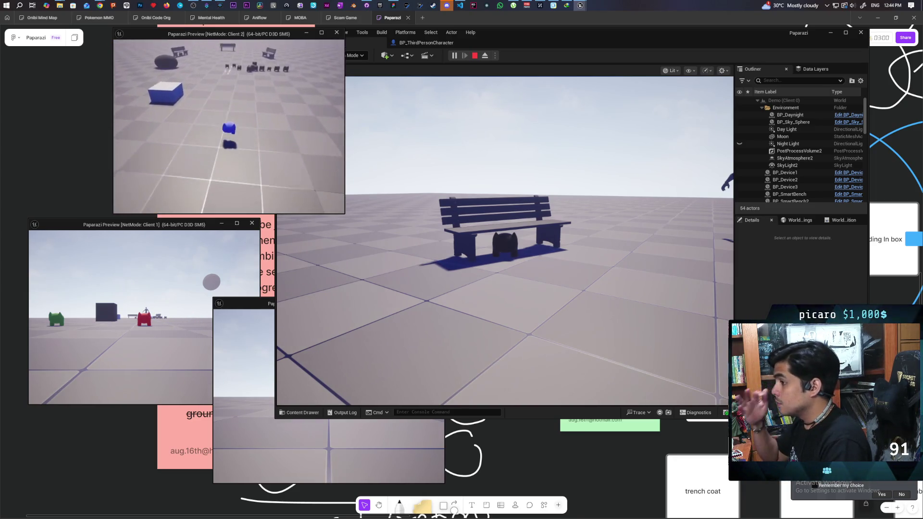
key(w)
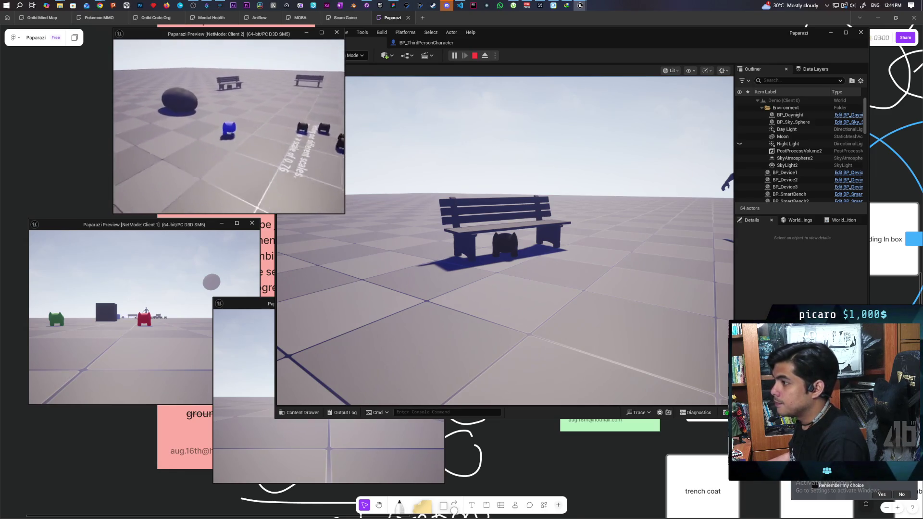
key(w)
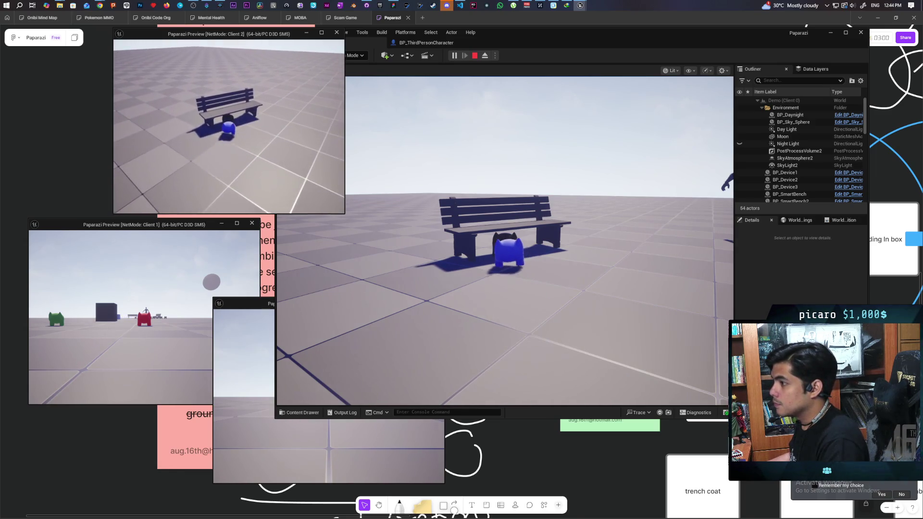
key(w)
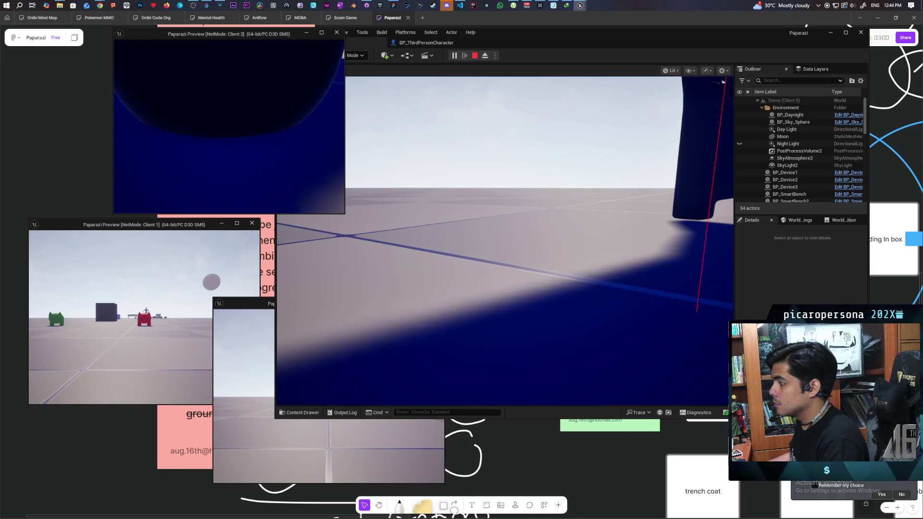
key(w)
key(w)
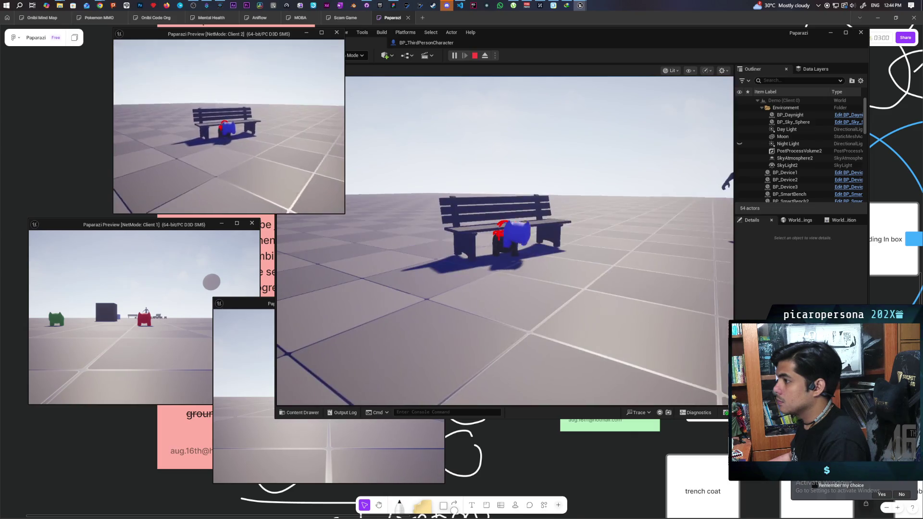
key(w)
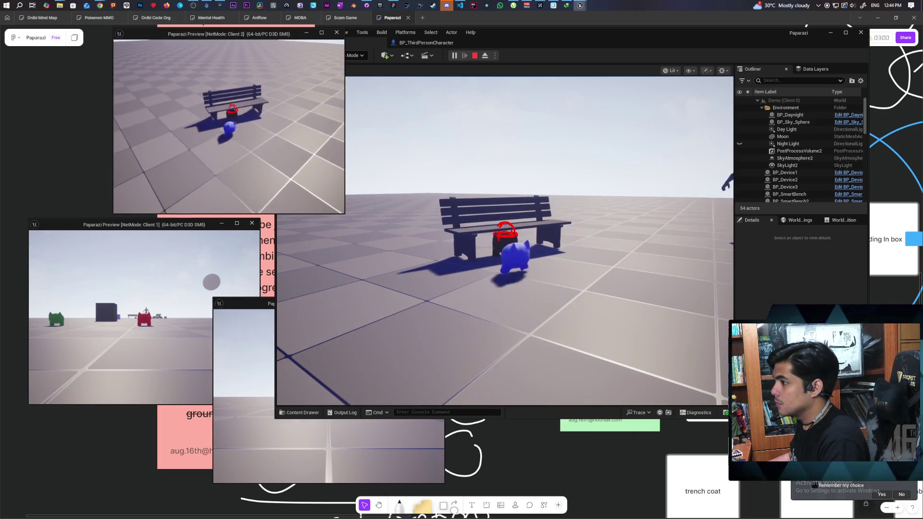
Work the blue character under the bench, climb onto the friend, and end the session
key(s)
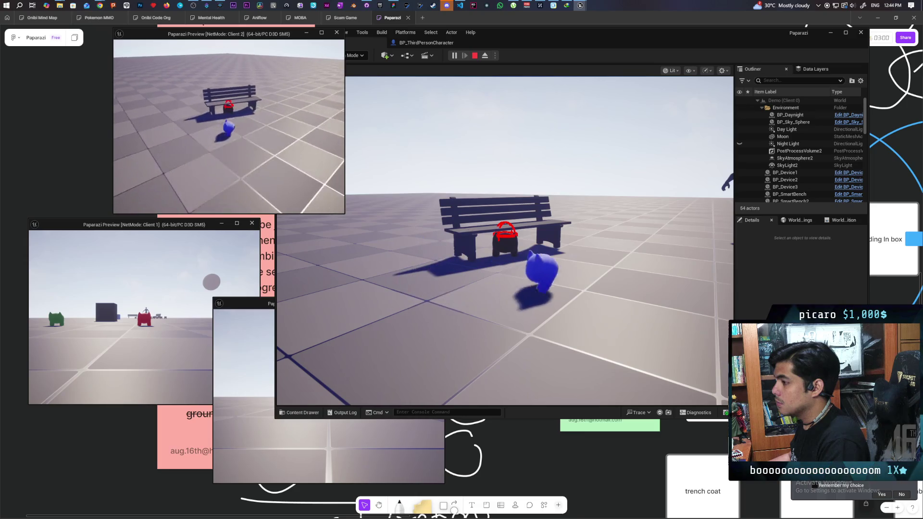
key(w)
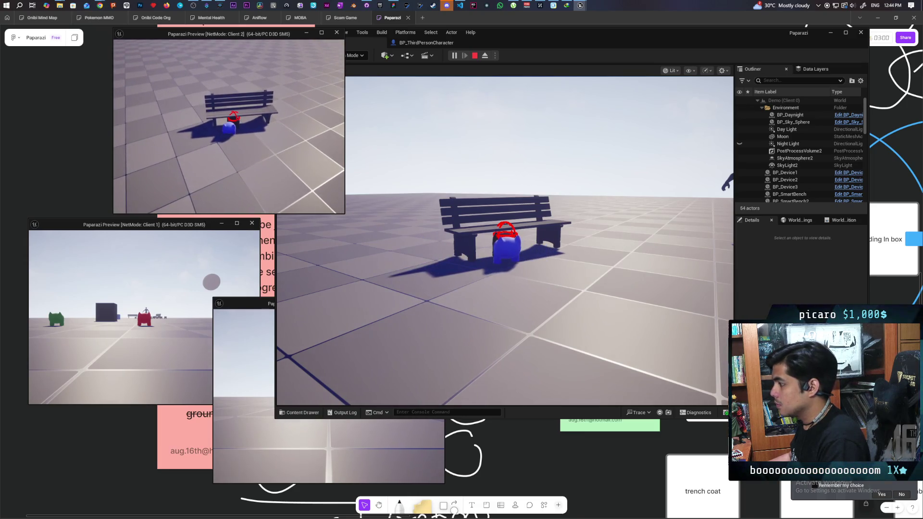
key(s)
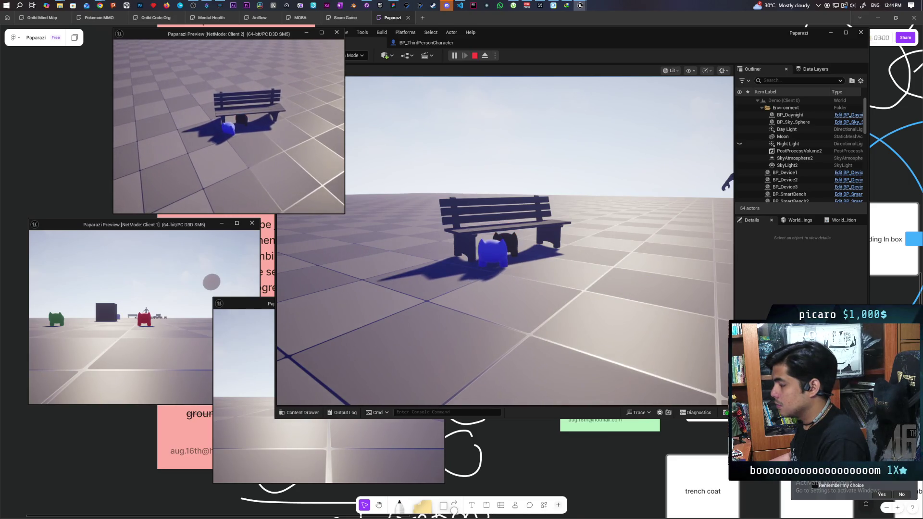
key(d)
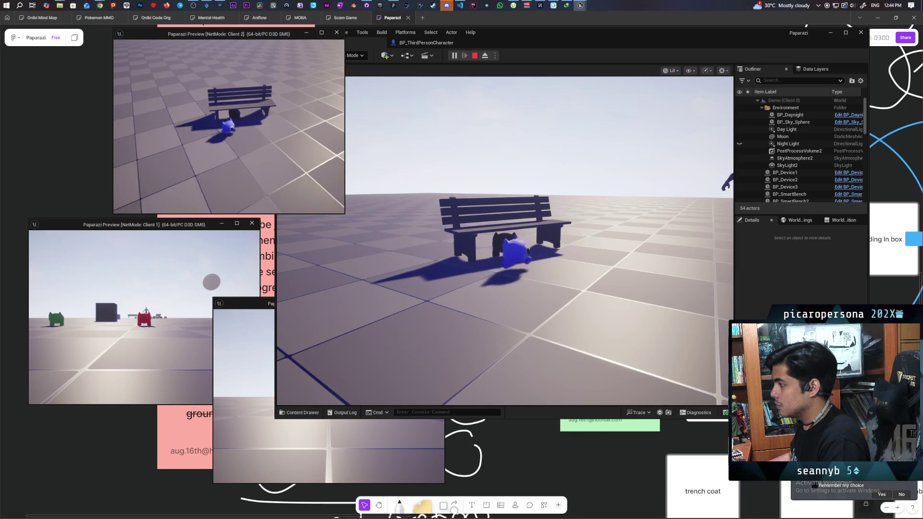
key(s)
key(w)
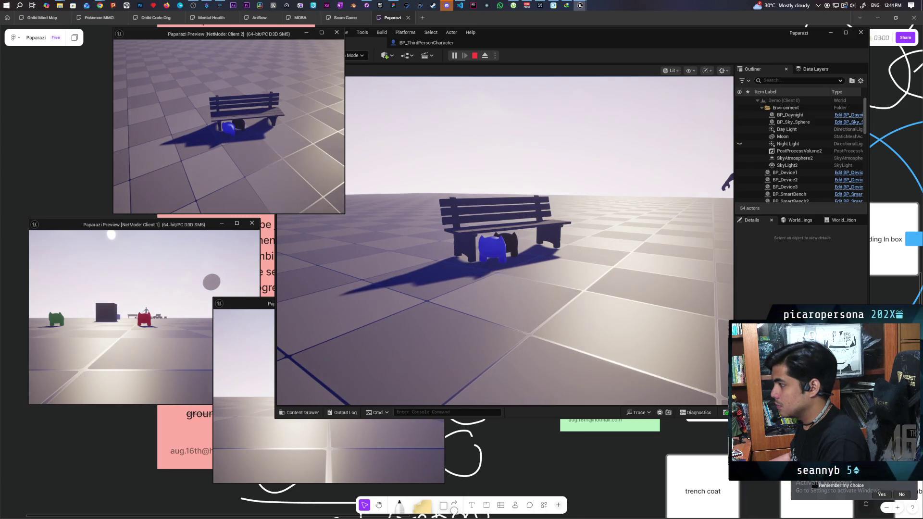
key(space)
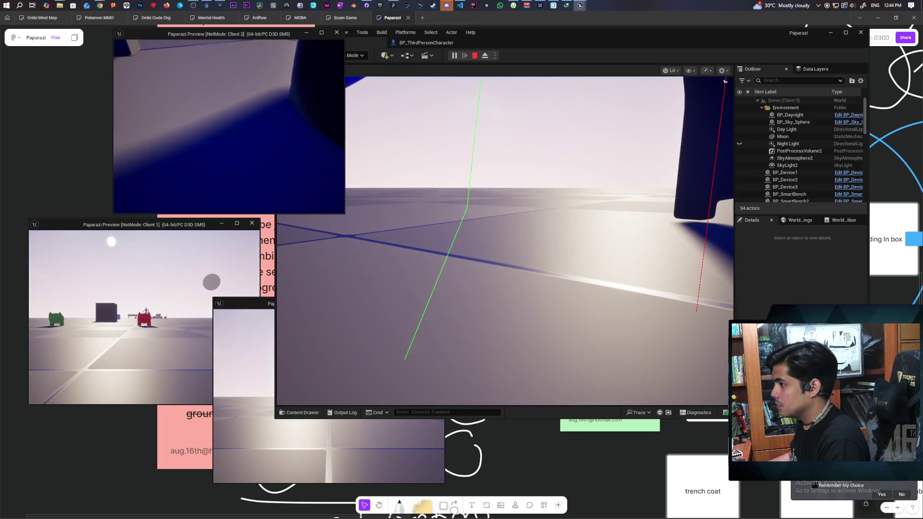
key(Escape)
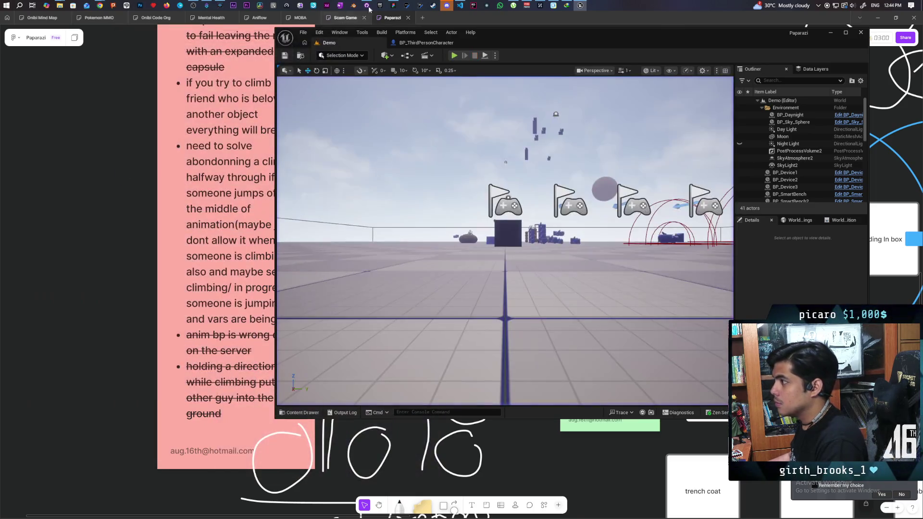
Rearrange the Branch nodes, wire Branch False to its Return Node, drop the cast, and return to Demo
click(424, 43)
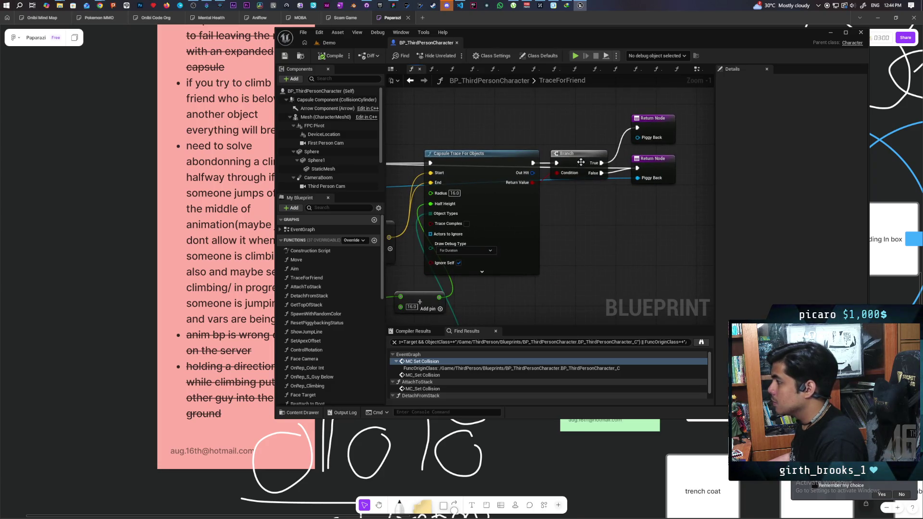
drag(578, 166, 581, 127)
mouse_move(491, 159)
mouse_down()
mouse_move(491, 145)
mouse_move(624, 144)
mouse_move(524, 192)
mouse_move(488, 235)
mouse_move(534, 238)
mouse_up()
mouse_move(423, 240)
mouse_down()
mouse_move(556, 240)
mouse_move(539, 248)
mouse_up()
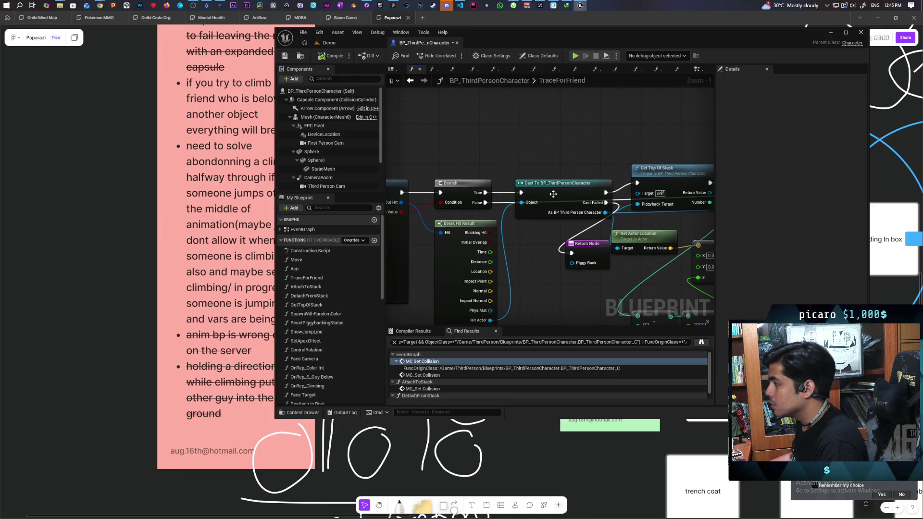
drag(574, 193, 571, 190)
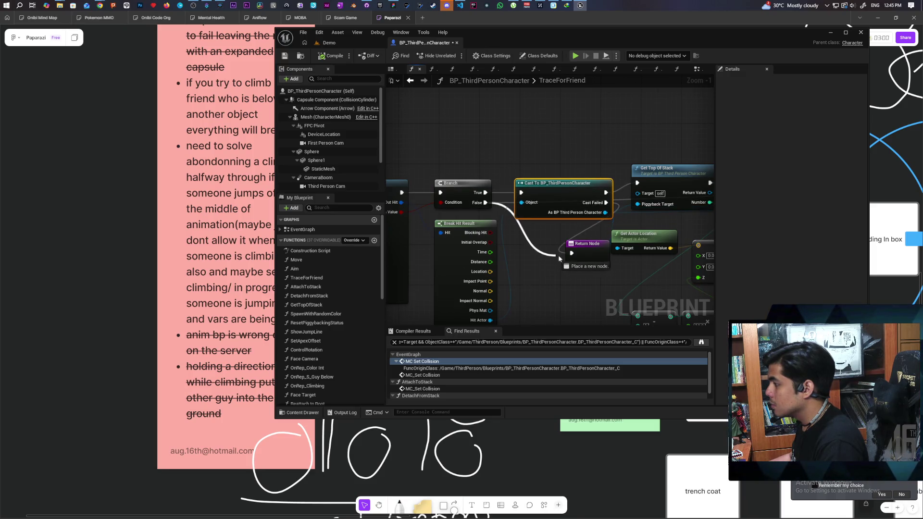
drag(571, 256, 568, 231)
key(ctrl+z)
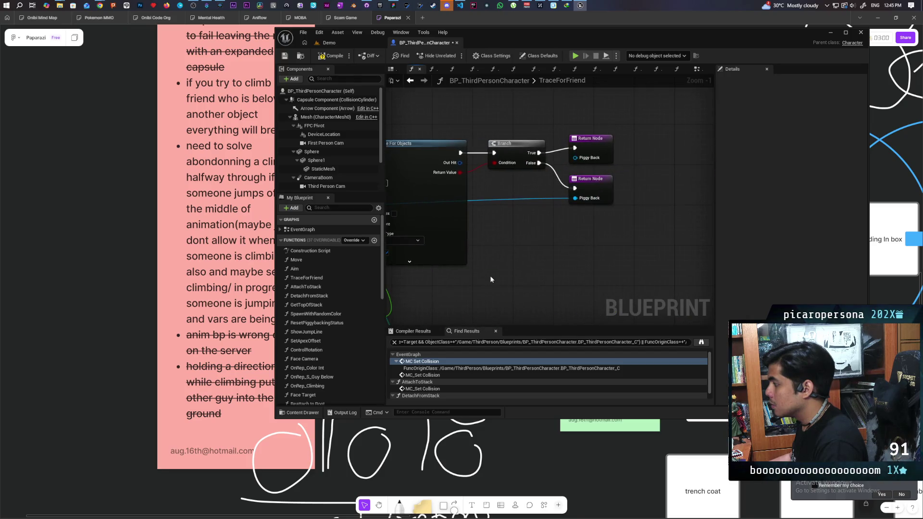
click(330, 42)
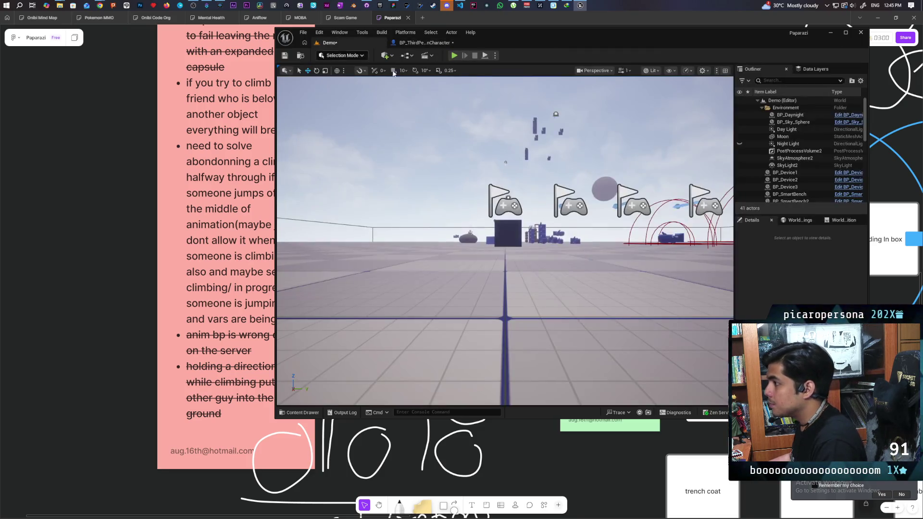
Launch the three-client session and walk the main character past the creatures to the bench
click(454, 56)
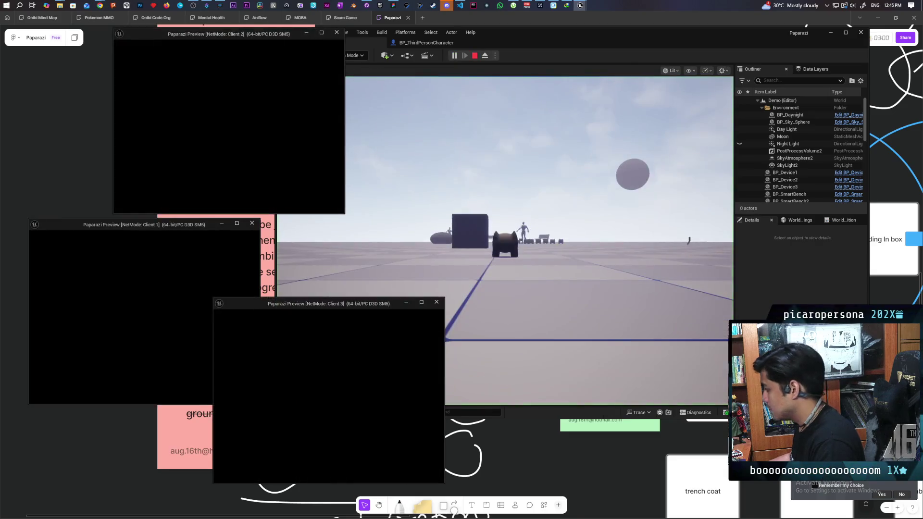
click(477, 299)
key(w)
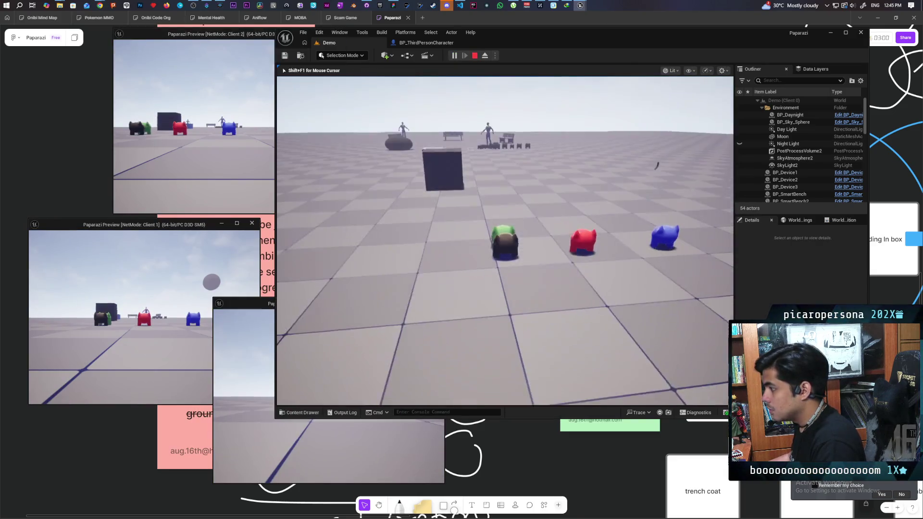
key(w)
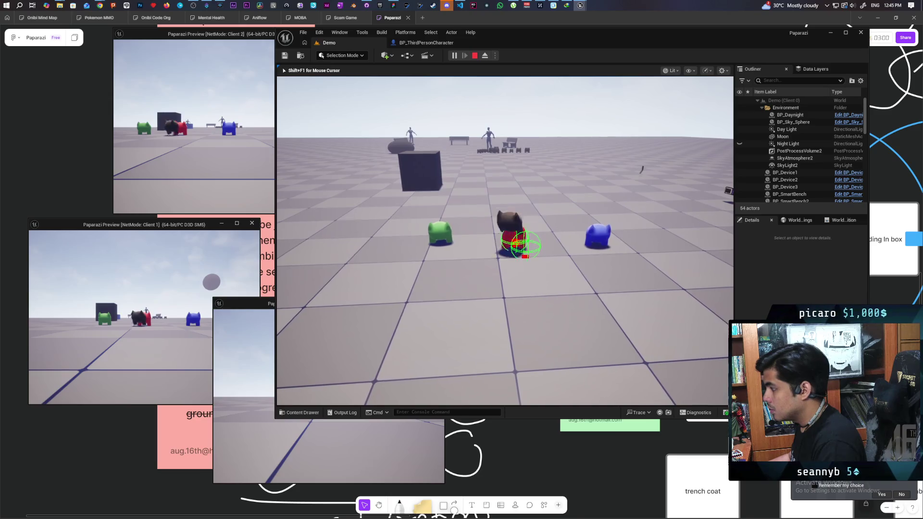
key(w)
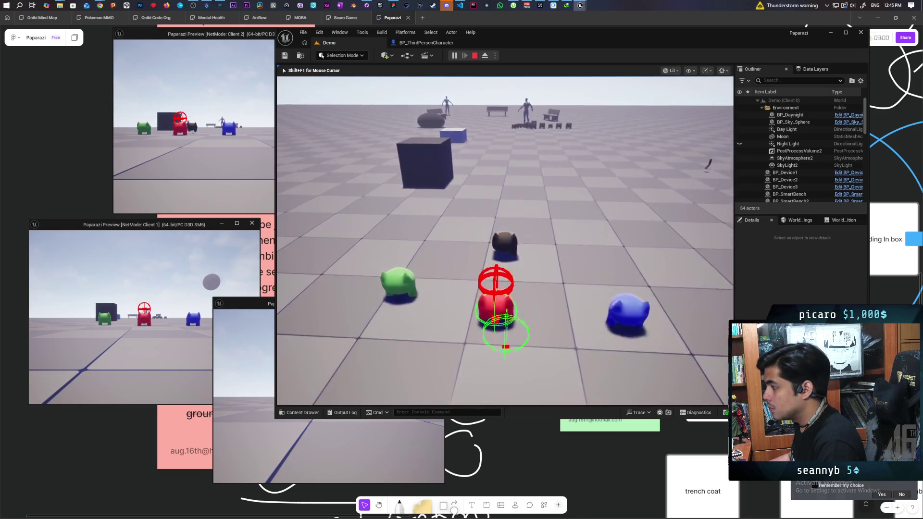
key(w)
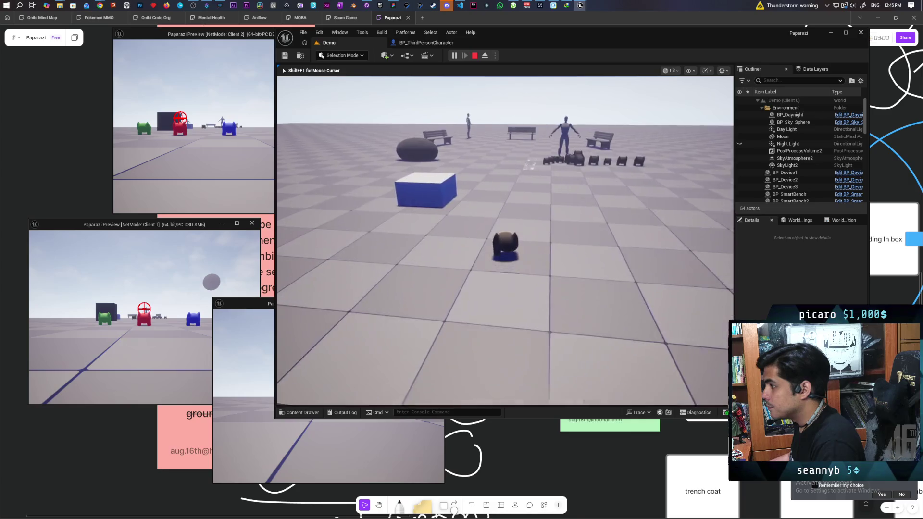
key(w)
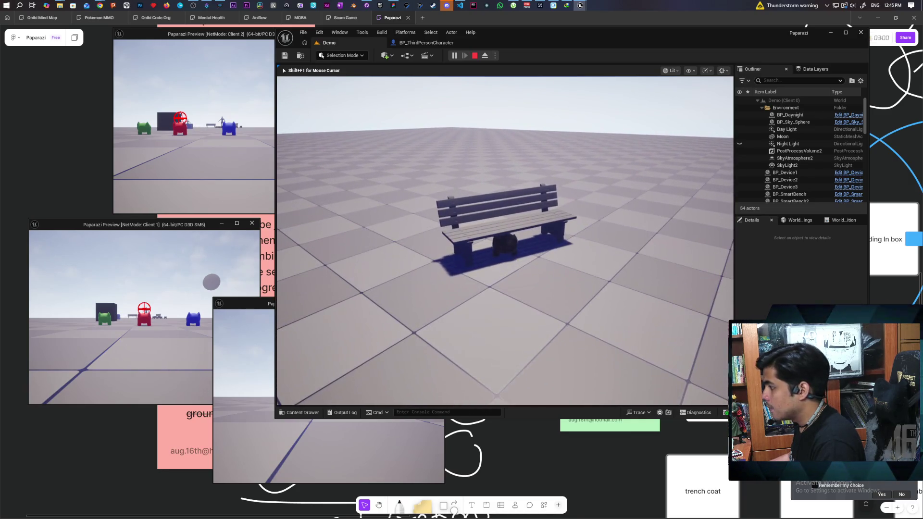
Steer the Client 2 blue character under the bench, try climbing with E, then stop and reopen the blueprint
key(shift+F1)
key(w)
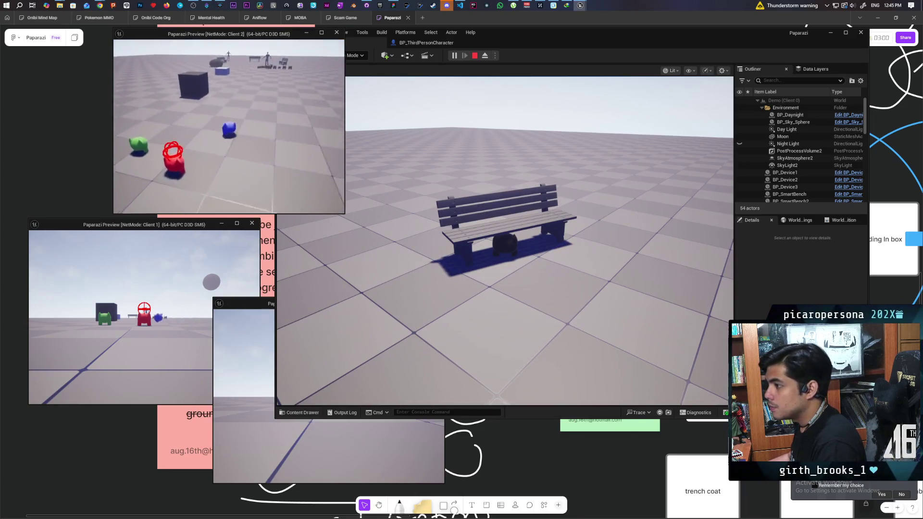
key(w)
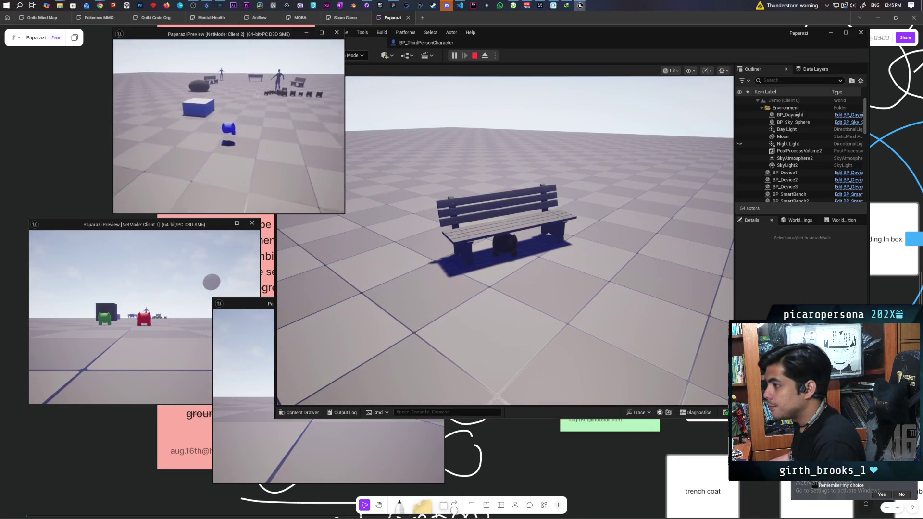
key(w)
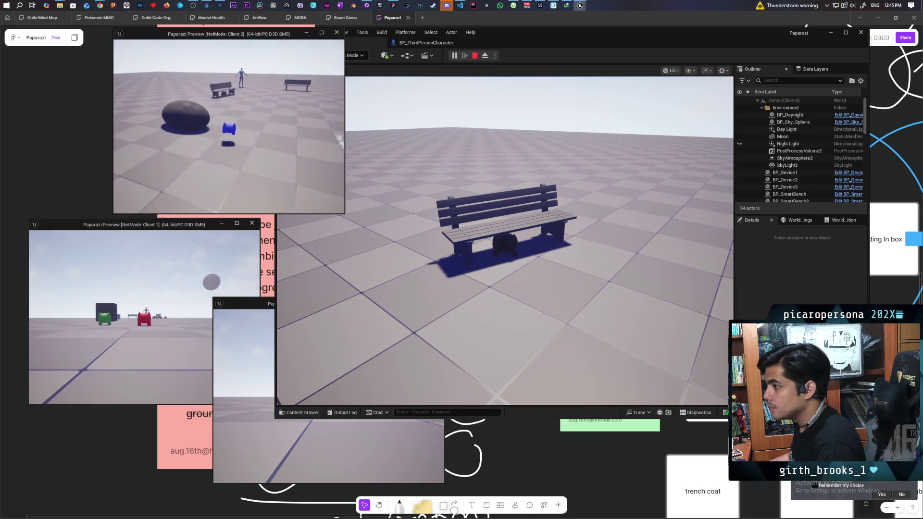
key(w)
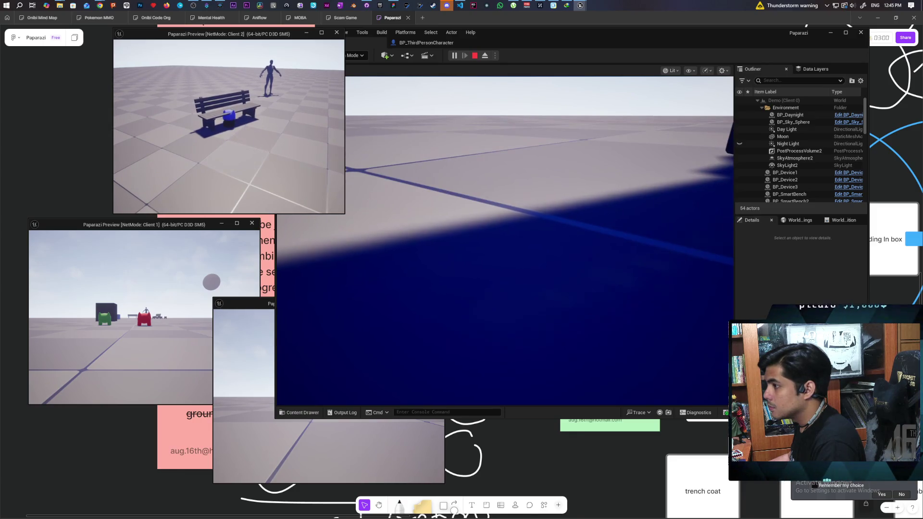
key(e)
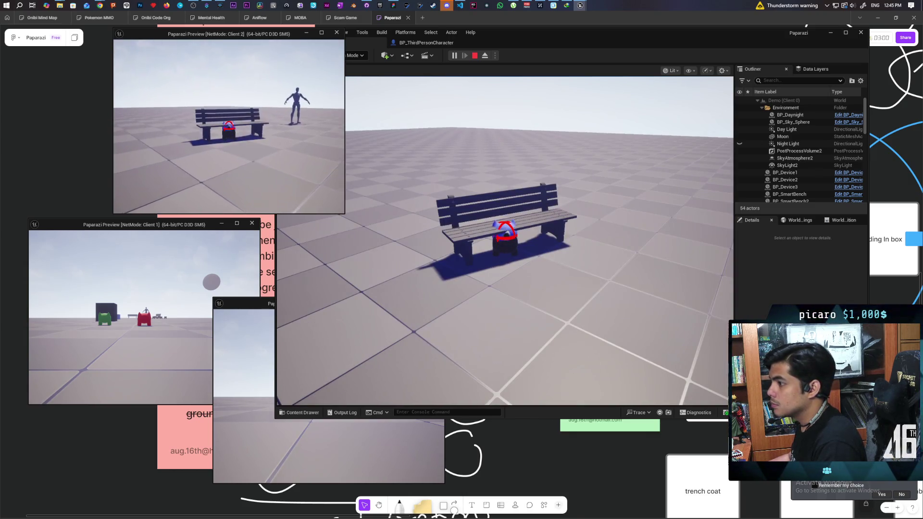
key(e)
key(e)
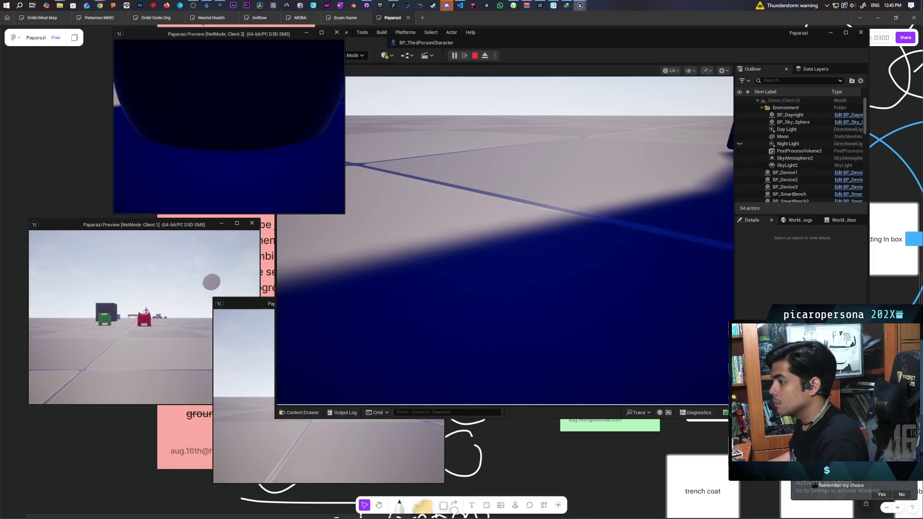
key(Escape)
click(423, 43)
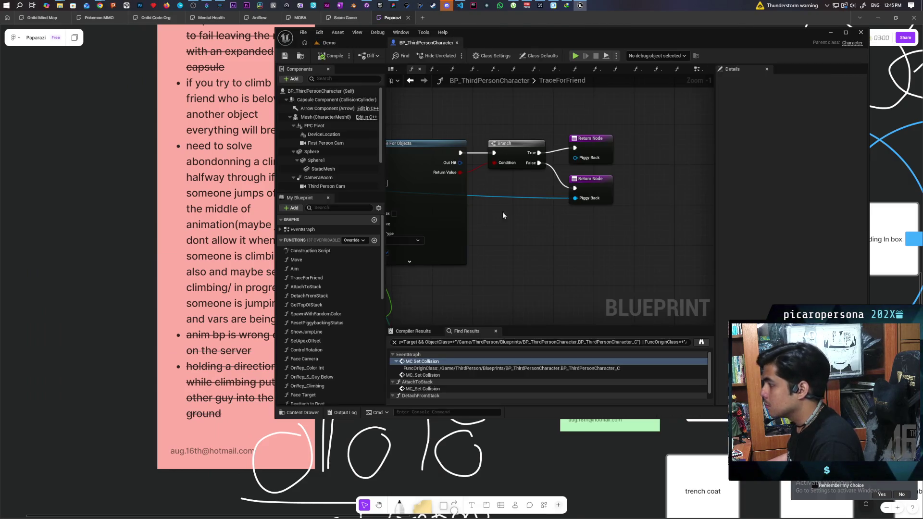
Tidy the graph: Get Top Of Stack up, Return Node below Get Actor Location, Make Array left
scroll(503, 216, down, 1)
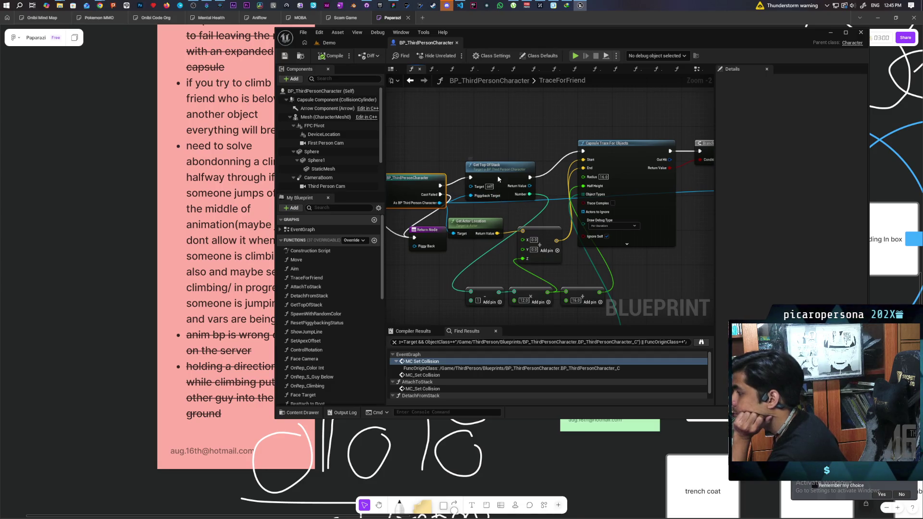
drag(498, 178, 513, 147)
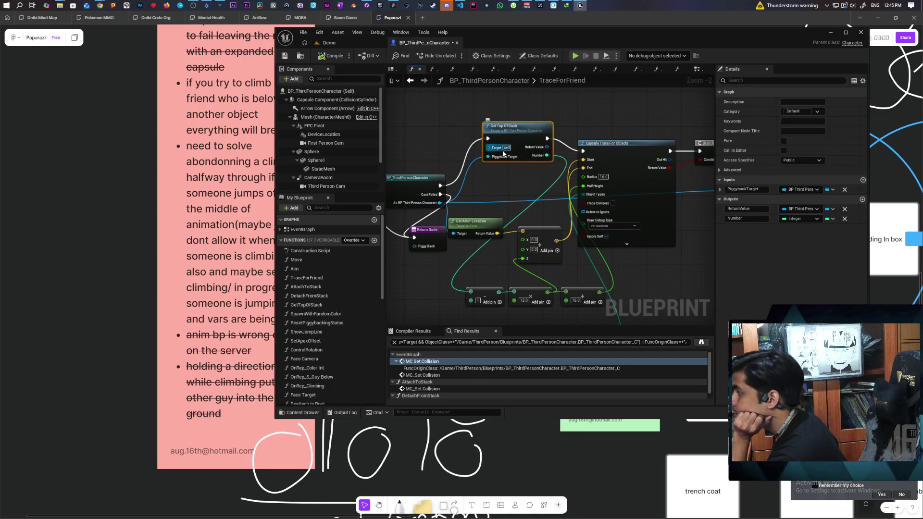
mouse_move(495, 183)
mouse_down()
mouse_move(503, 192)
mouse_move(544, 158)
mouse_move(560, 165)
mouse_move(546, 179)
mouse_move(534, 172)
mouse_move(573, 194)
mouse_up()
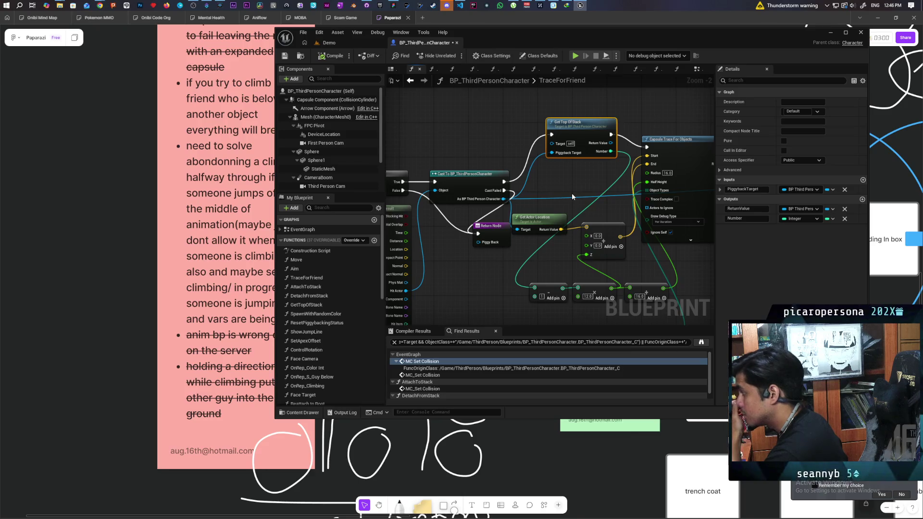
mouse_move(569, 189)
mouse_down()
mouse_move(596, 170)
mouse_move(633, 245)
mouse_up()
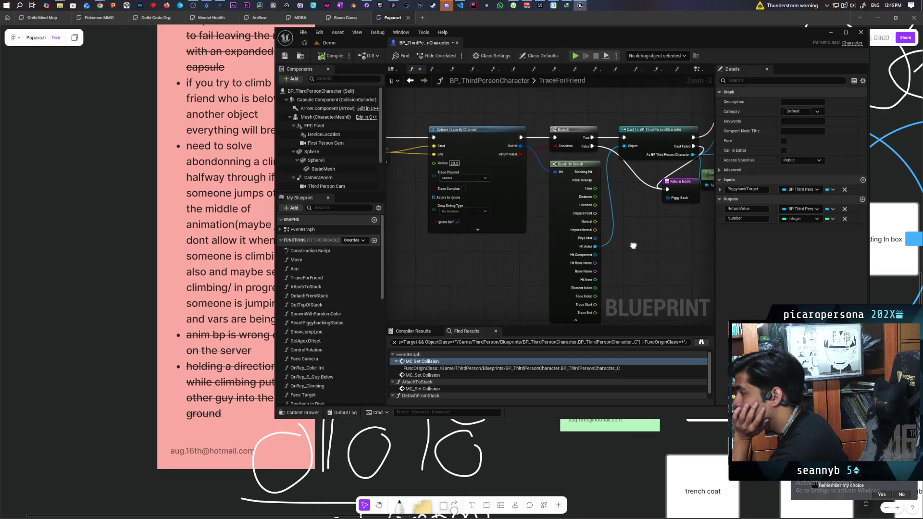
drag(515, 261, 385, 281)
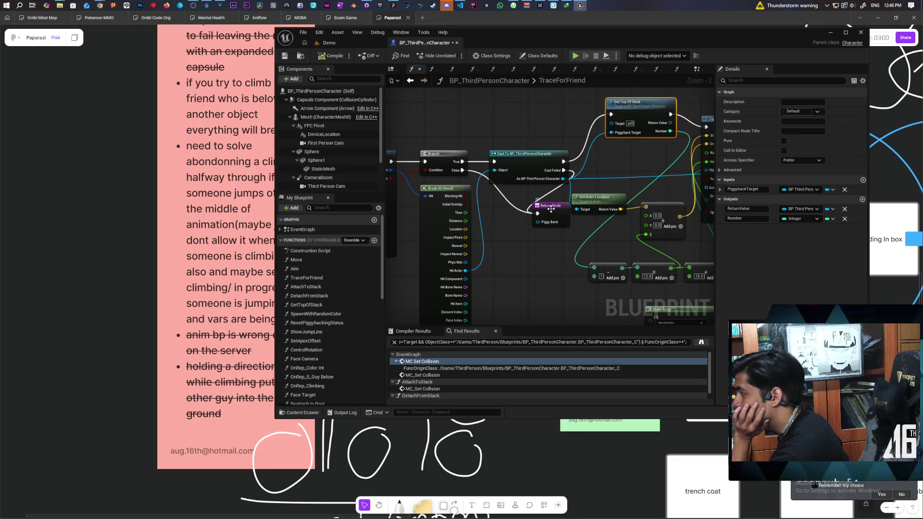
drag(551, 209, 546, 247)
scroll(547, 222, down, 1)
mouse_move(495, 239)
mouse_down()
mouse_move(485, 232)
mouse_move(499, 219)
mouse_move(528, 212)
mouse_move(484, 236)
mouse_up()
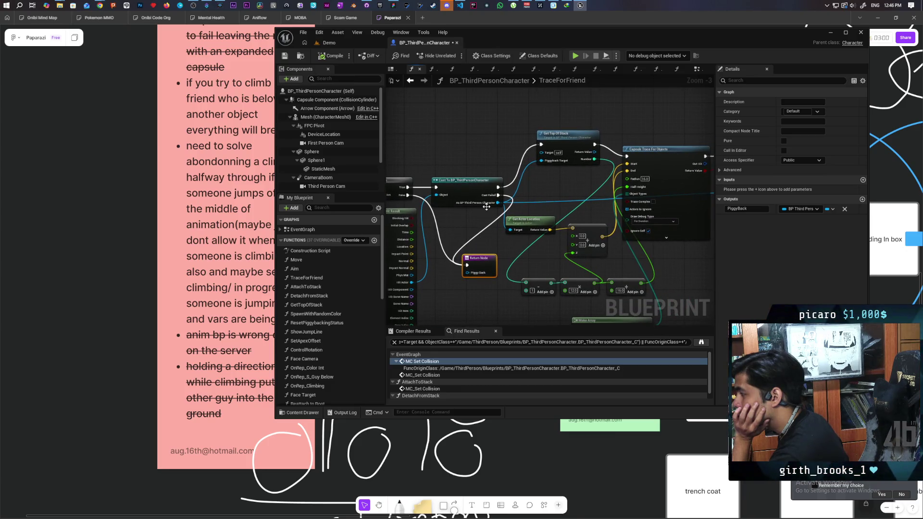
mouse_move(570, 192)
mouse_down()
mouse_move(500, 210)
mouse_move(520, 197)
mouse_move(546, 152)
mouse_move(507, 153)
mouse_up()
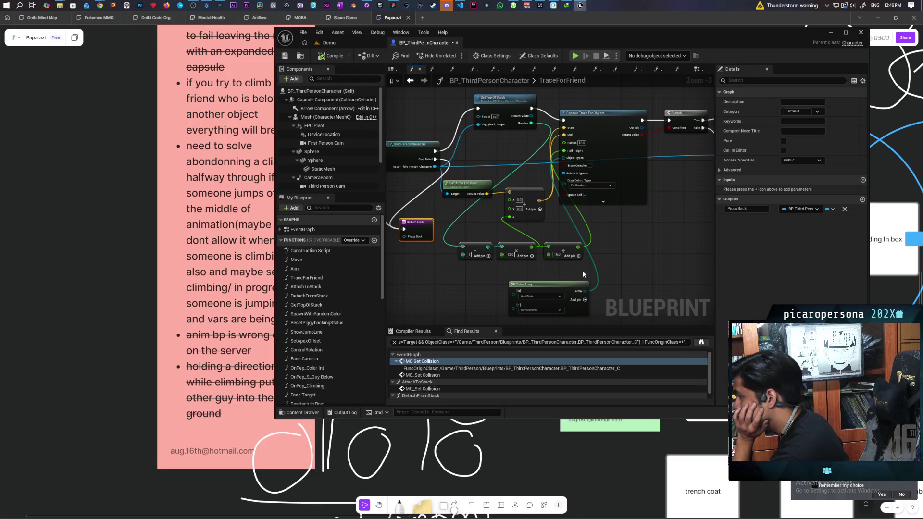
drag(563, 288, 544, 281)
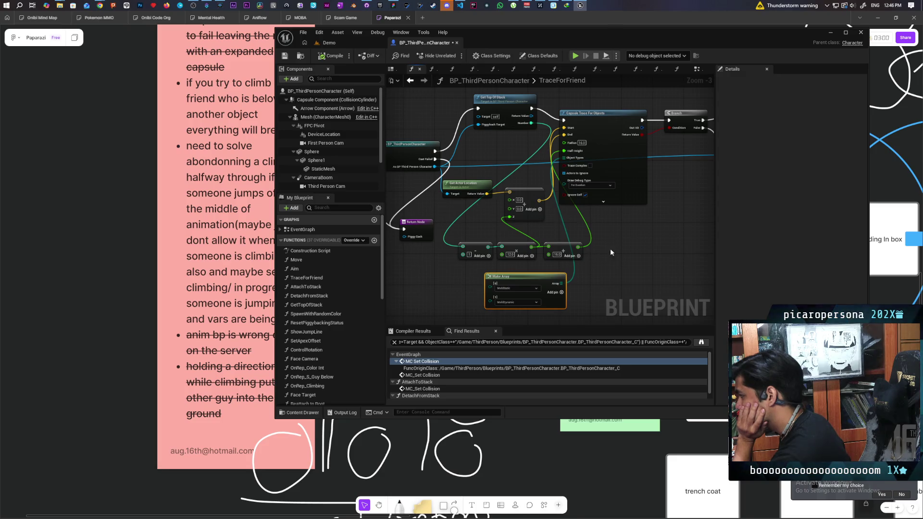
scroll(625, 235, up, 2)
scroll(575, 255, down, 1)
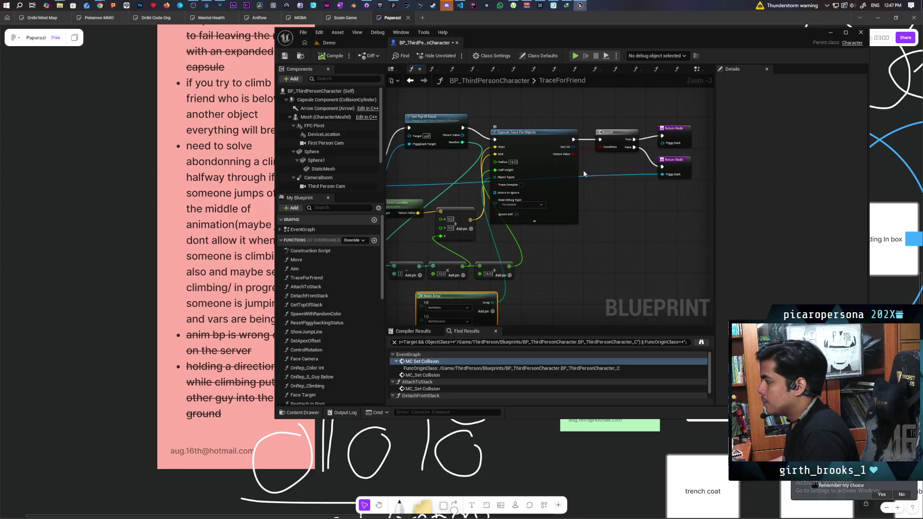
Put an F9 breakpoint on the Branch node and launch a three-client play session in Demo
click(611, 137)
key(F9)
click(330, 44)
click(454, 56)
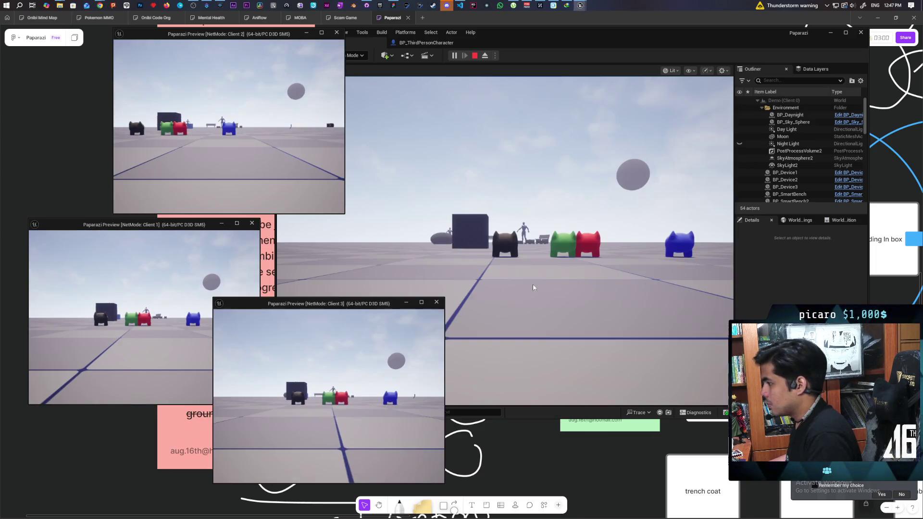
Walk the character forward past the creatures and rock to beneath the bench, then stop Play-in-Editor
click(532, 284)
key(w)
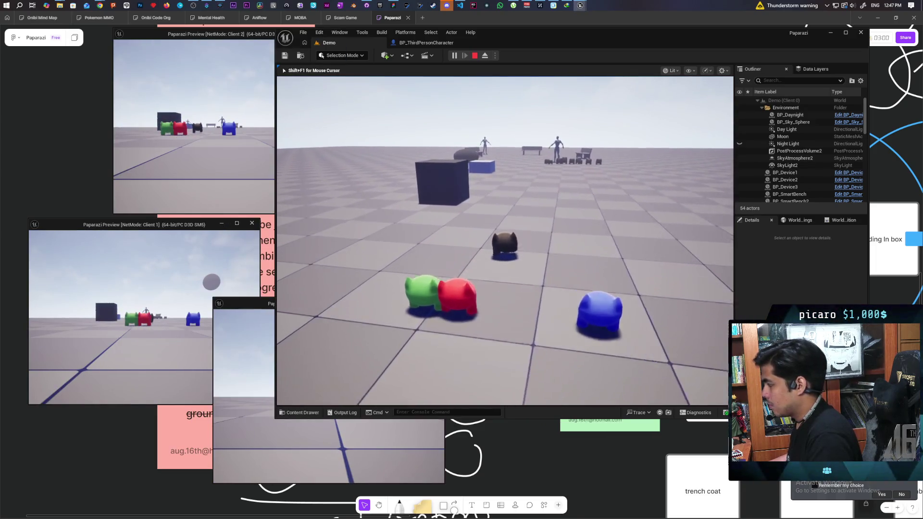
key(w)
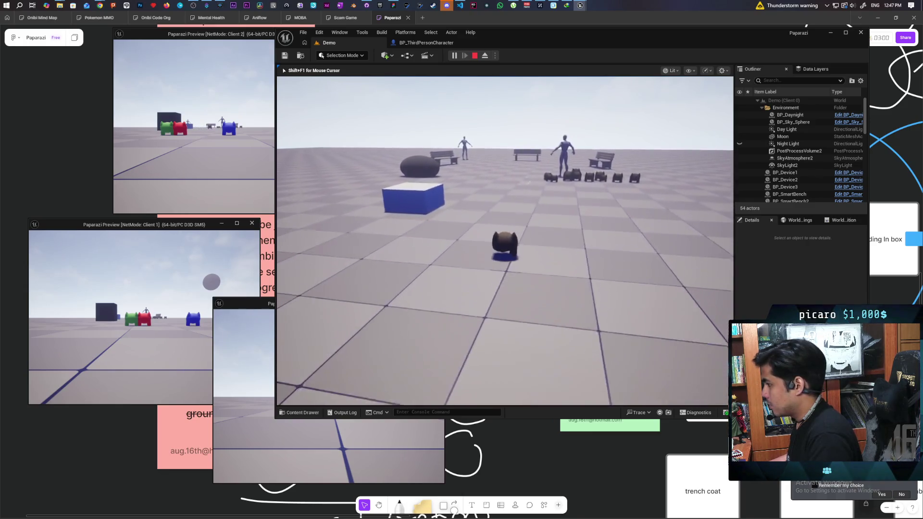
key(w)
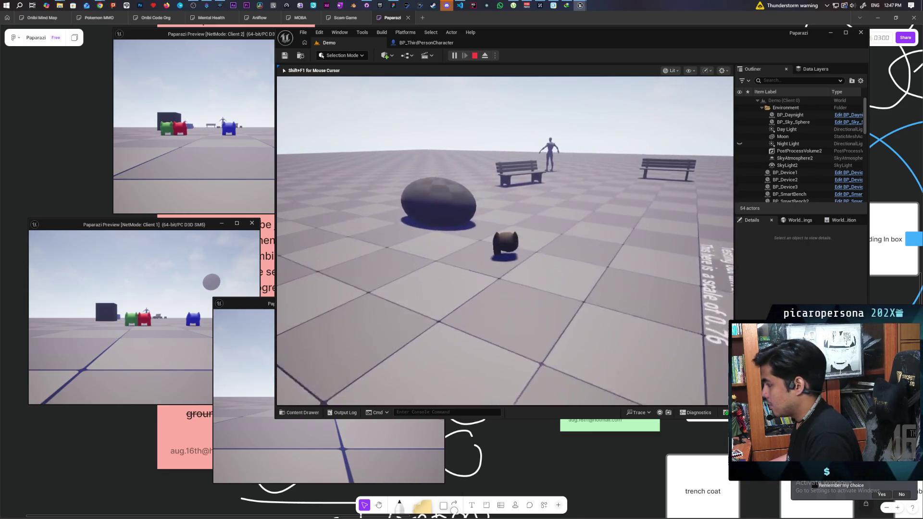
key(w)
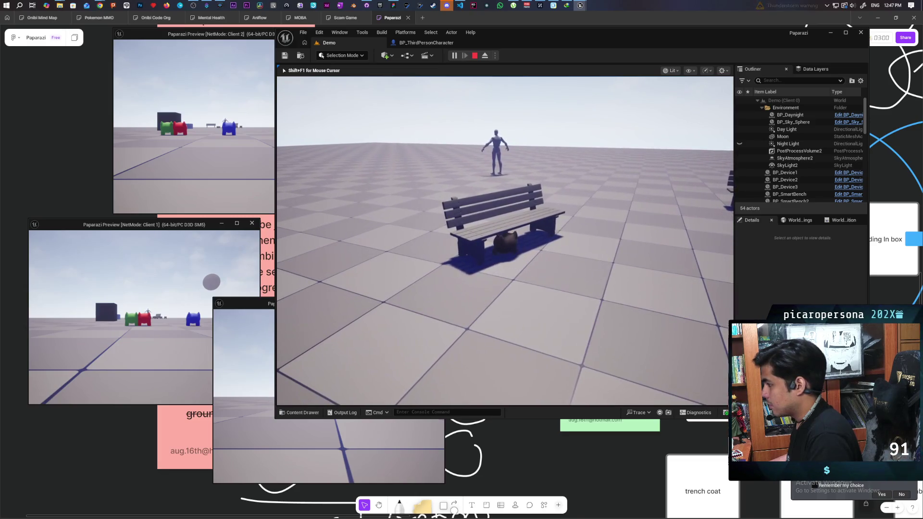
key(alt+Tab)
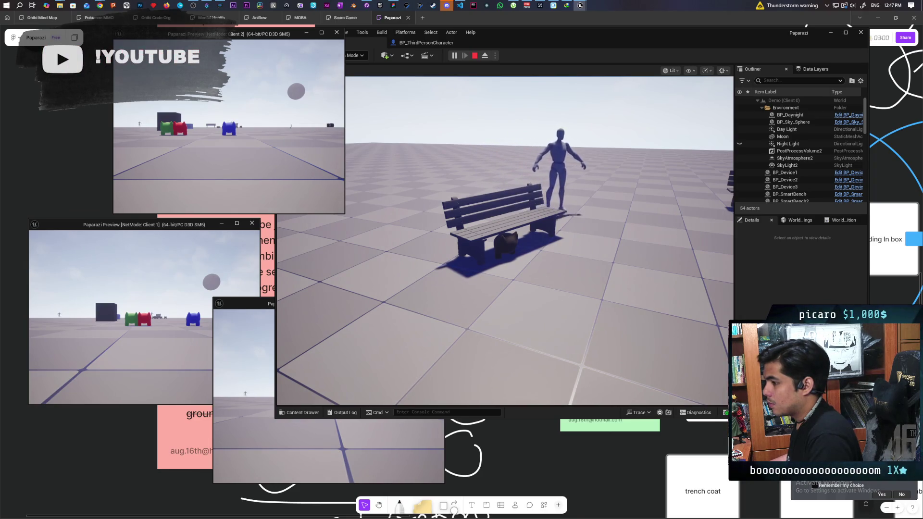
key(Escape)
In TraceForFriend, wire the stack's Number output to the subtract node
click(426, 42)
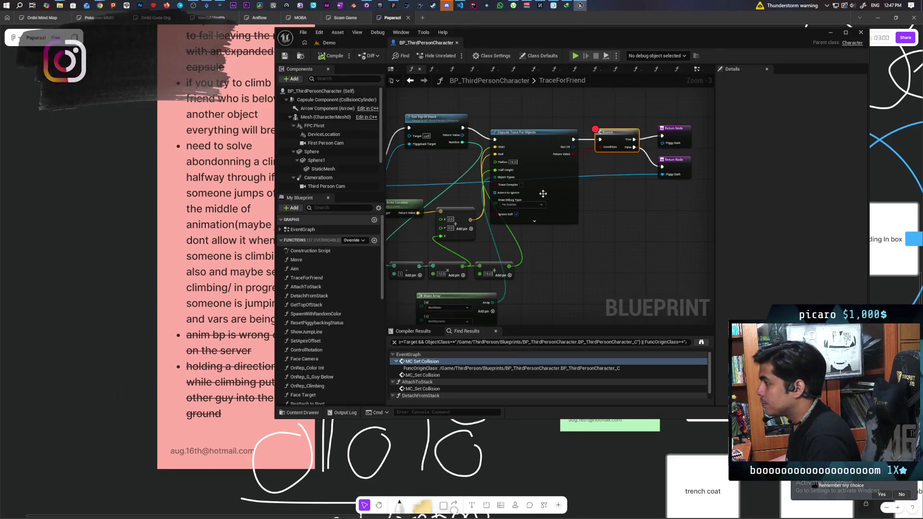
drag(643, 207, 609, 228)
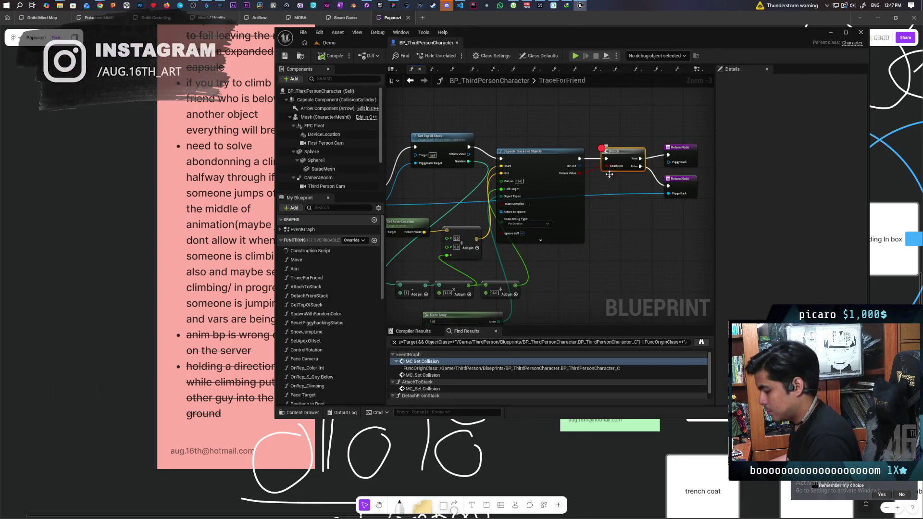
drag(533, 223, 581, 203)
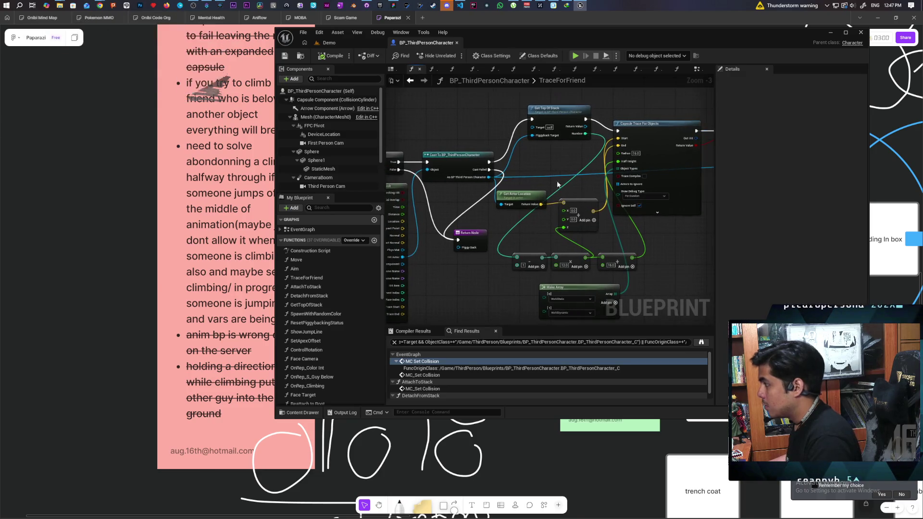
drag(586, 134, 538, 260)
Delete the subtract node, save the Blueprint, and go back to the Demo level
key(Delete)
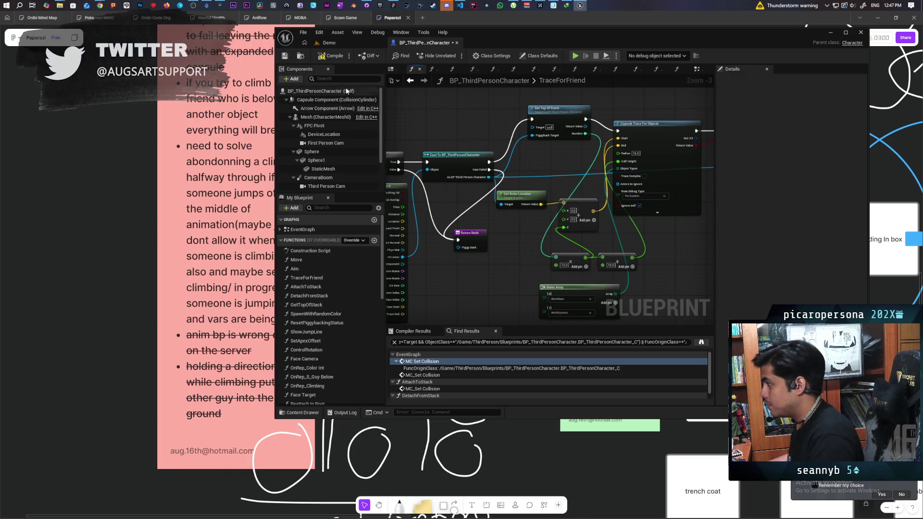
key(ctrl+s)
click(345, 42)
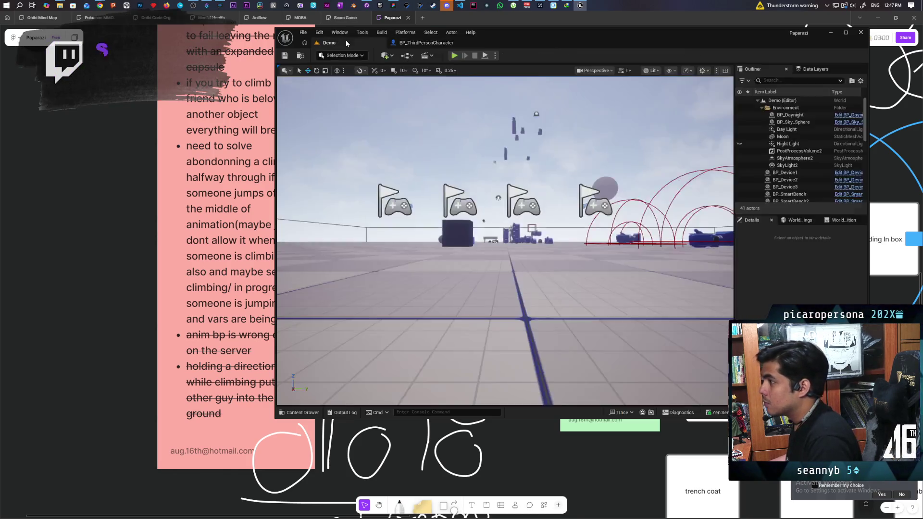
click(454, 56)
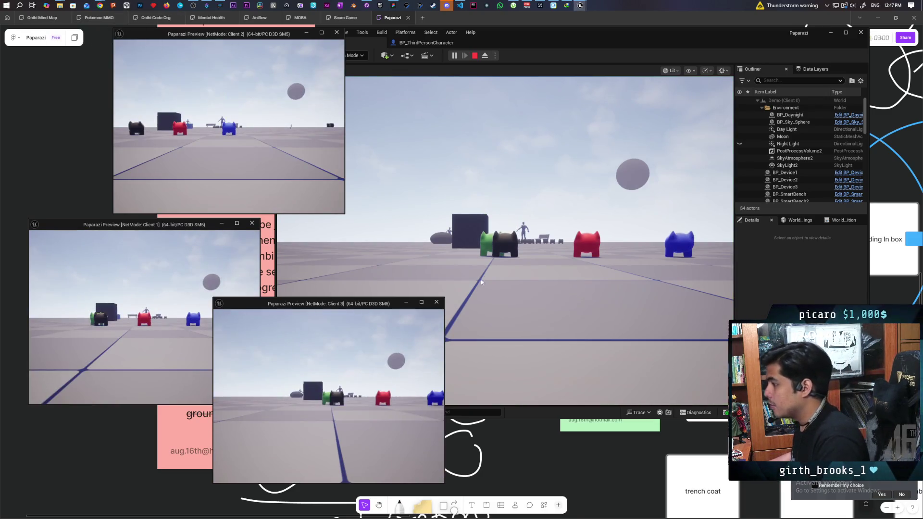
click(482, 283)
key(w)
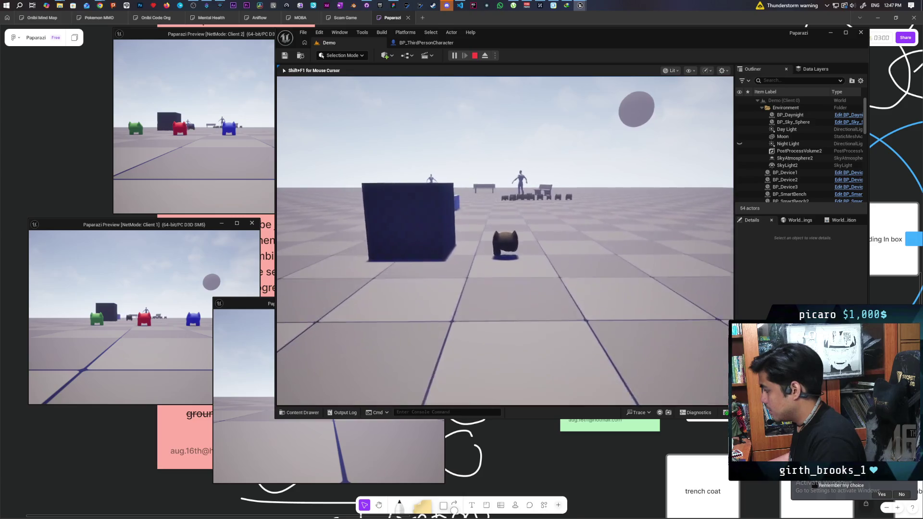
key(w)
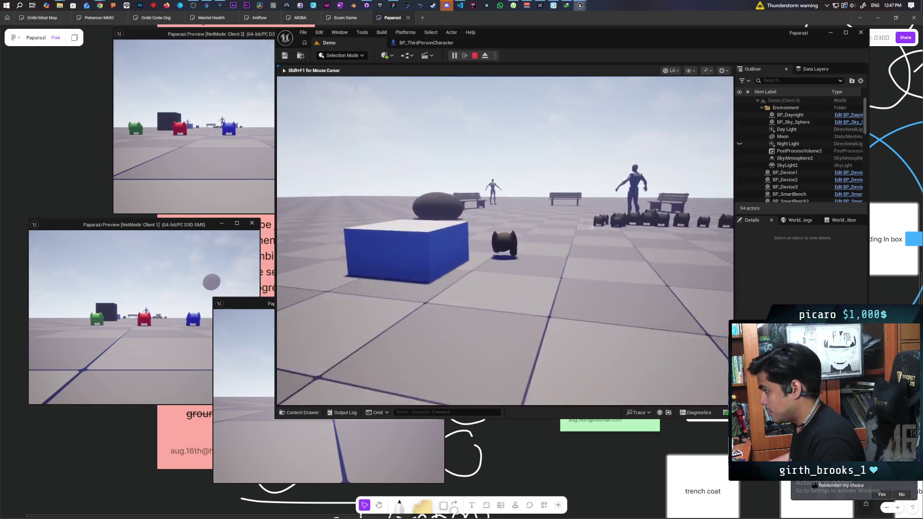
key(w)
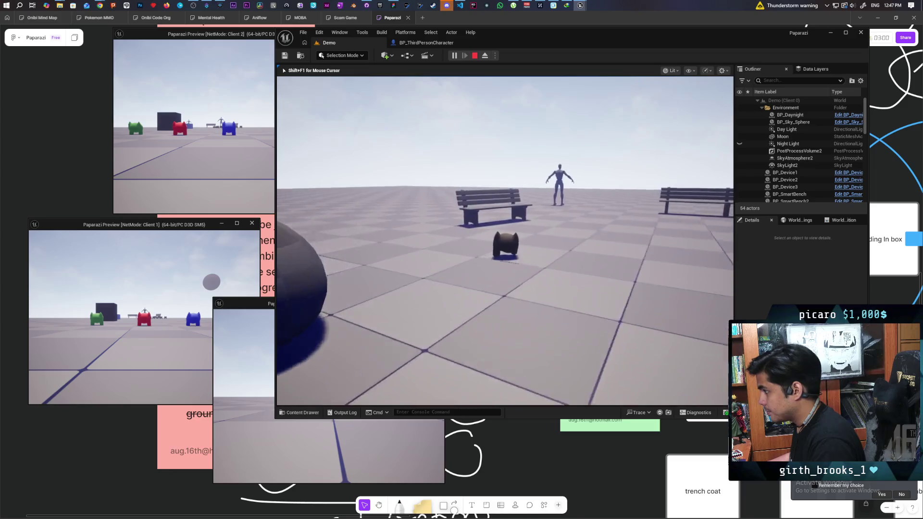
key(w)
key(alt+Tab)
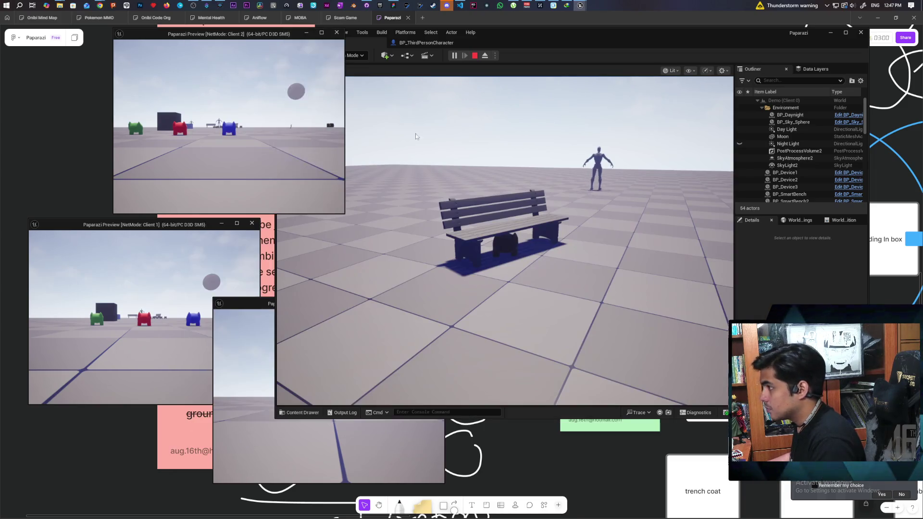
click(417, 43)
click(350, 46)
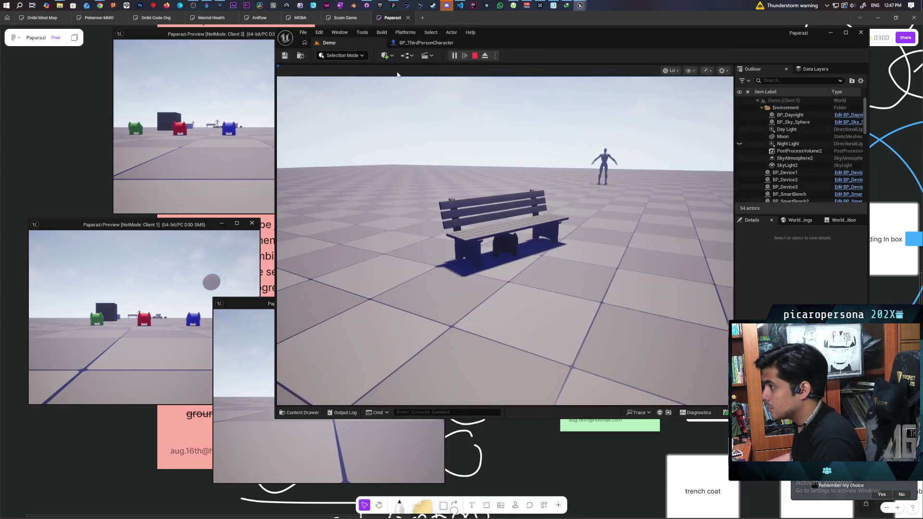
click(228, 169)
key(w)
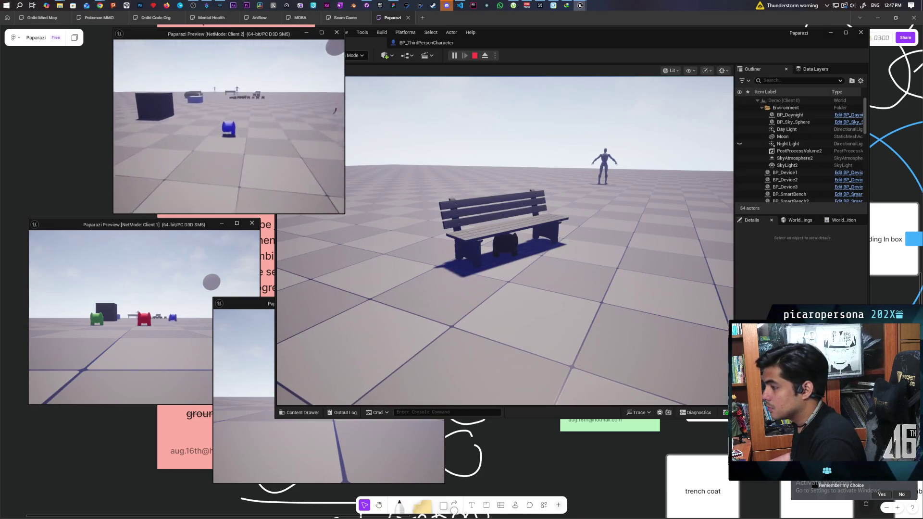
key(s)
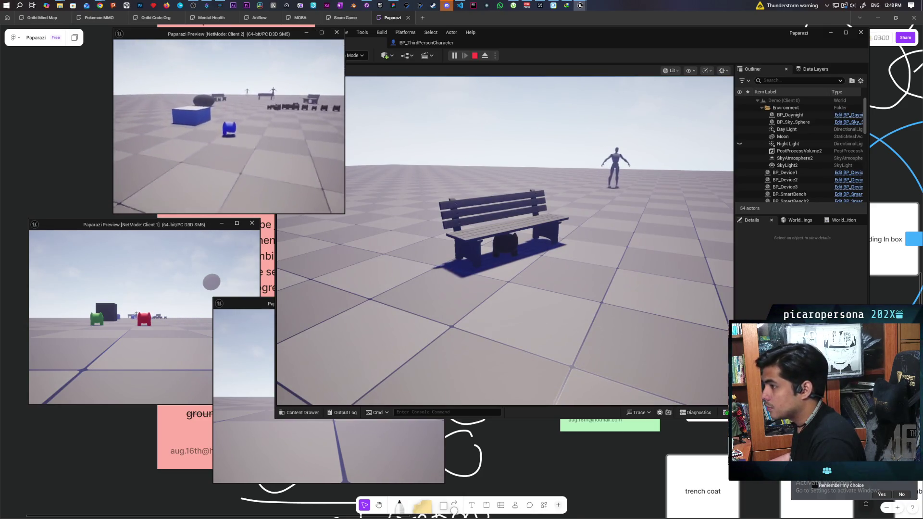
key(w)
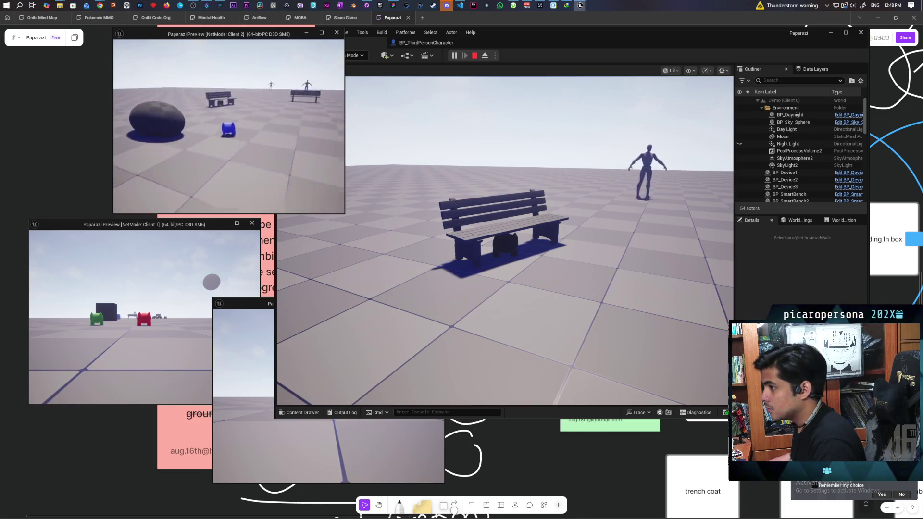
key(w)
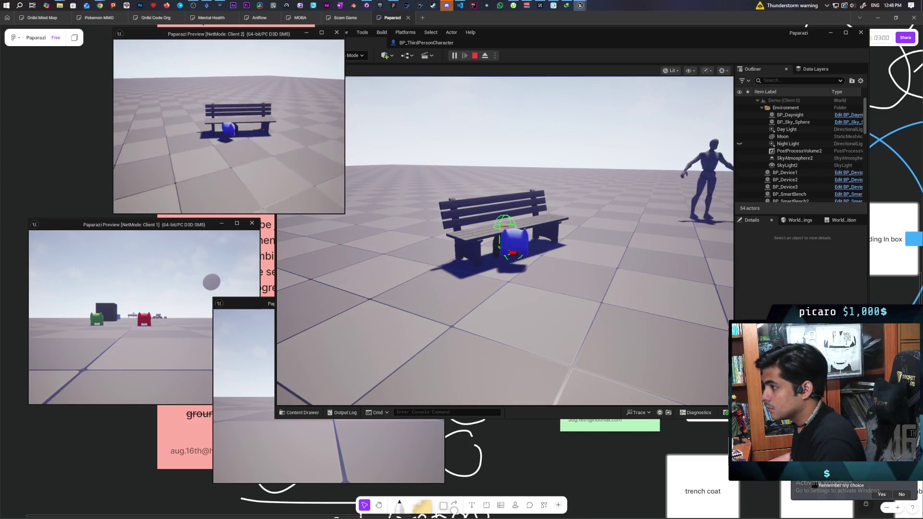
key(a)
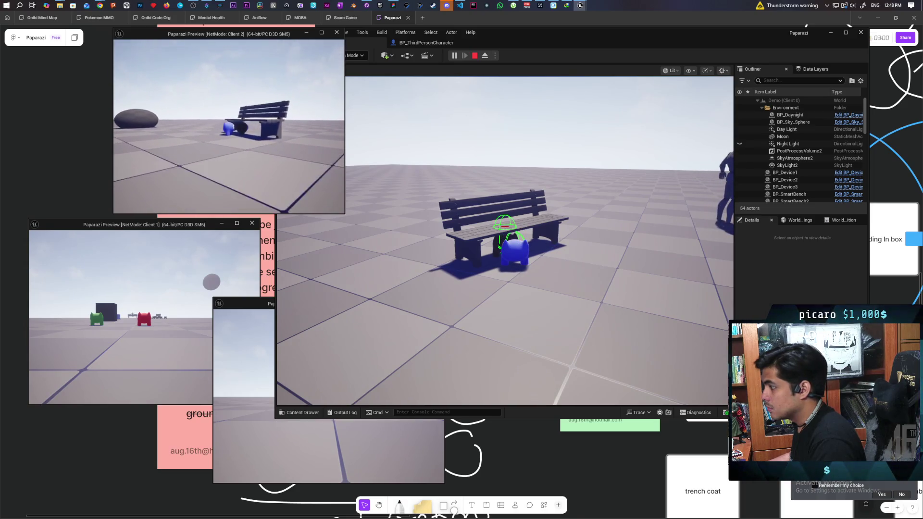
key(s)
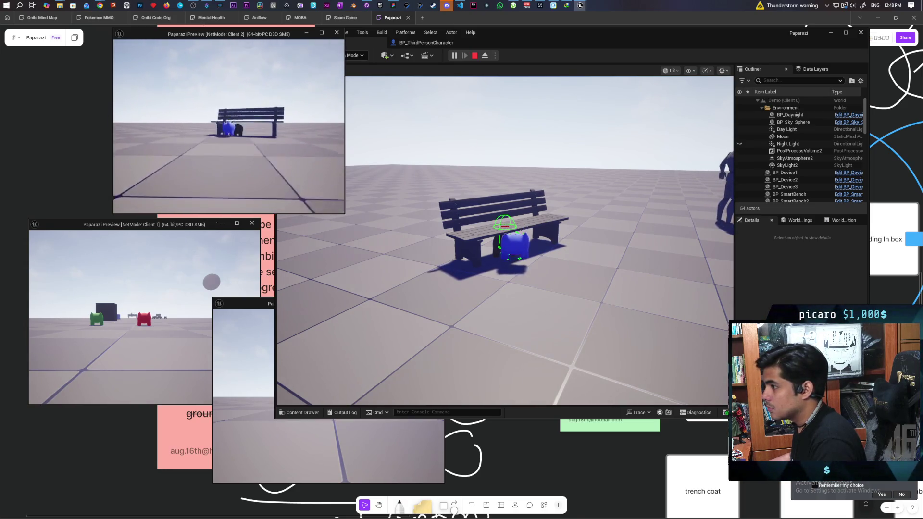
key(d)
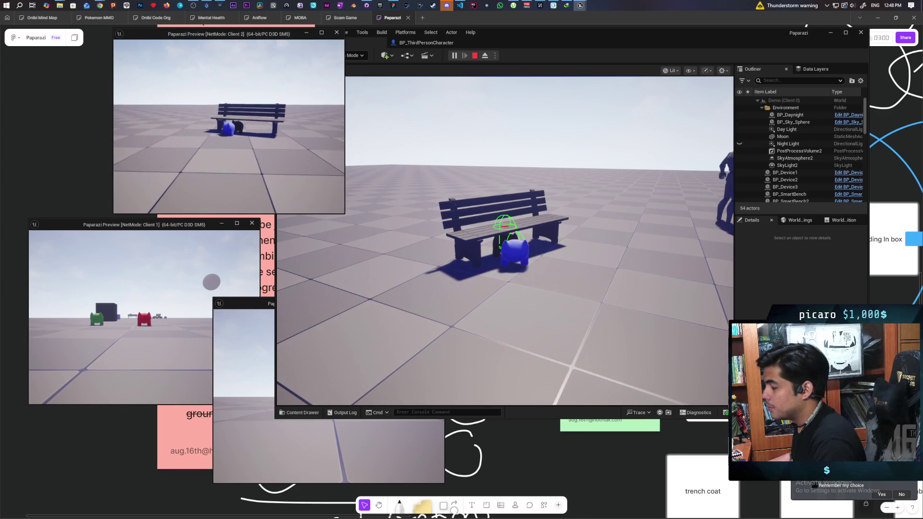
key(w)
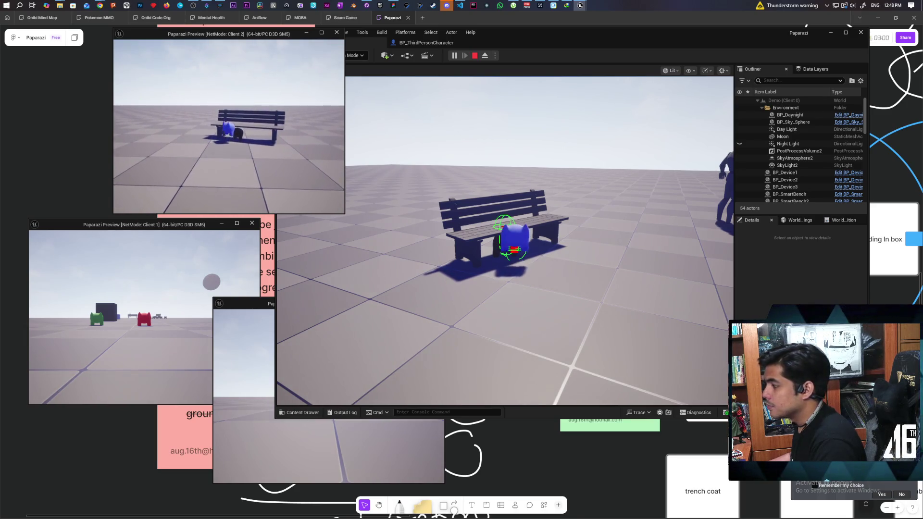
key(Escape)
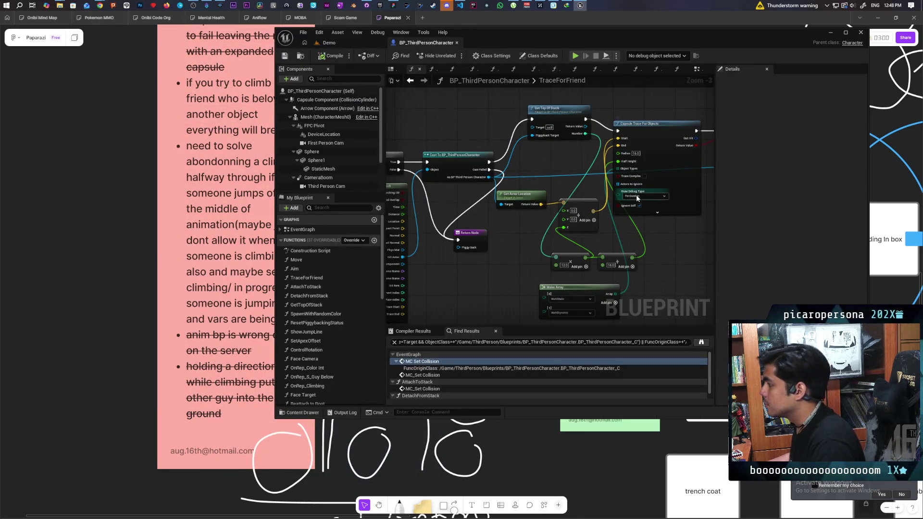
Set the capsule trace's Draw Debug Type to For Duration
click(636, 196)
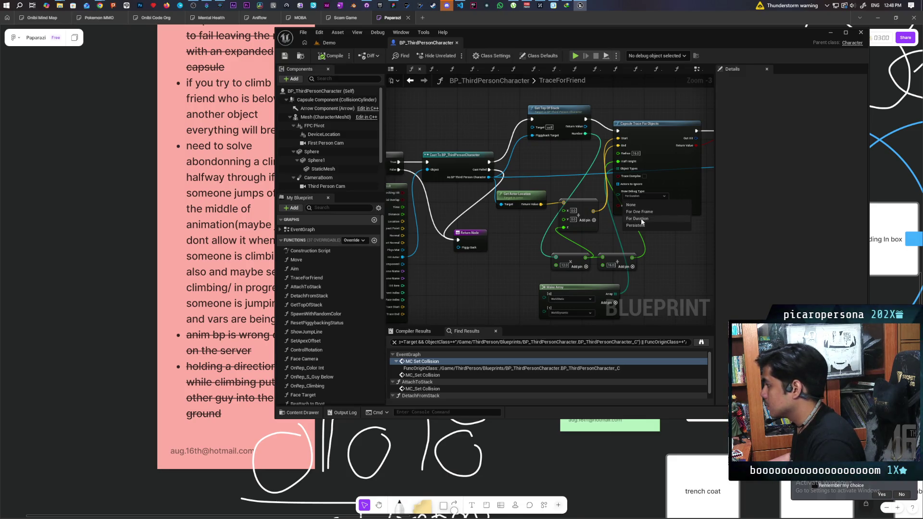
click(641, 219)
scroll(590, 216, down, 3)
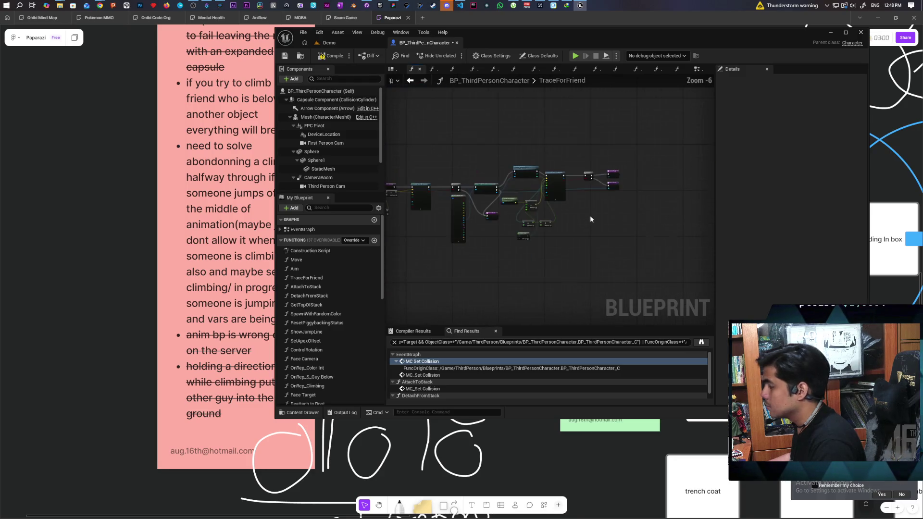
scroll(589, 214, up, 2)
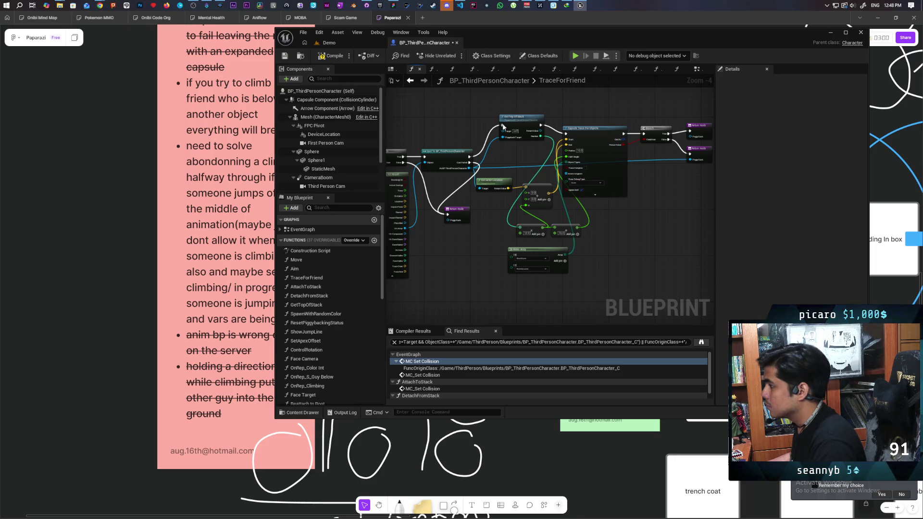
Move the trace nodes lower, place both Return Nodes beside the Branch, and select the trace group
drag(495, 112, 652, 264)
drag(611, 165, 611, 278)
drag(642, 206, 561, 200)
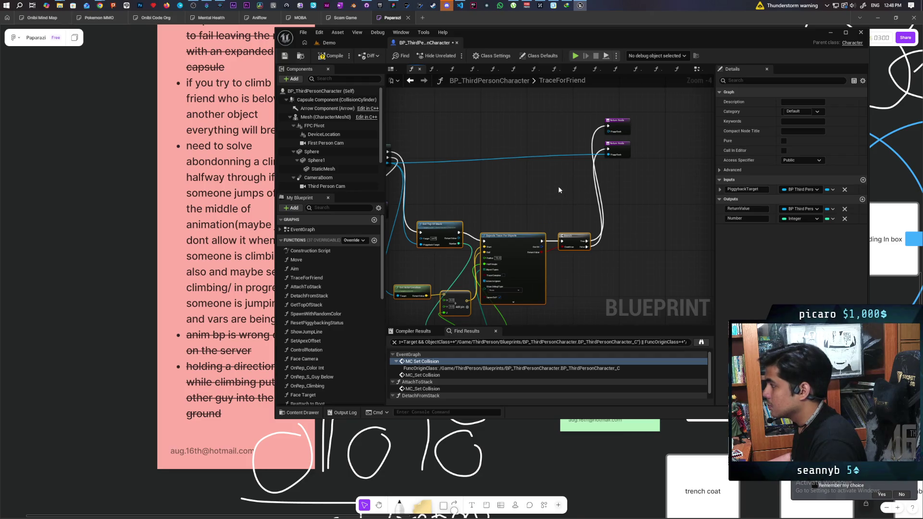
mouse_move(623, 152)
mouse_down()
mouse_move(633, 243)
mouse_move(625, 250)
mouse_up()
drag(621, 123, 624, 200)
drag(424, 159, 448, 90)
drag(424, 159, 589, 309)
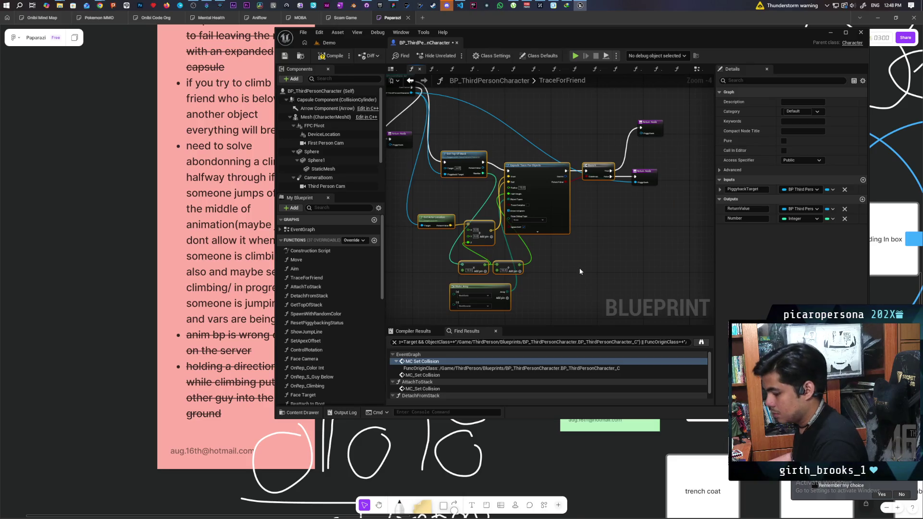
Wrap the selected trace nodes in a comment and move the Return Node outside it
key(c)
drag(579, 222, 673, 252)
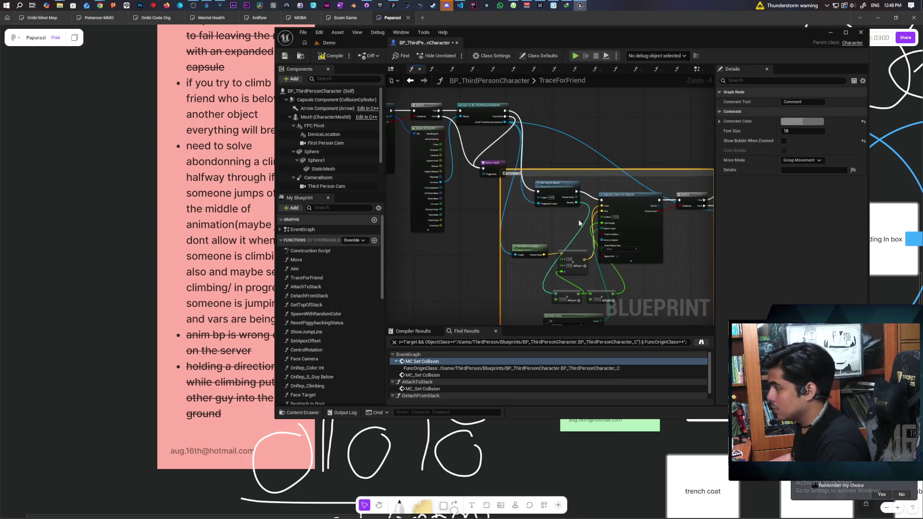
mouse_move(495, 167)
mouse_down()
mouse_move(502, 139)
mouse_move(552, 133)
mouse_move(543, 142)
mouse_up()
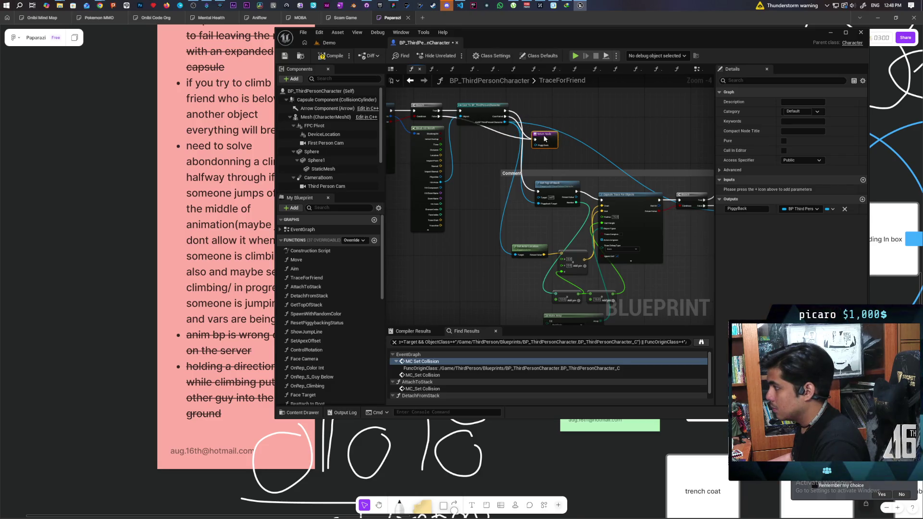
click(517, 175)
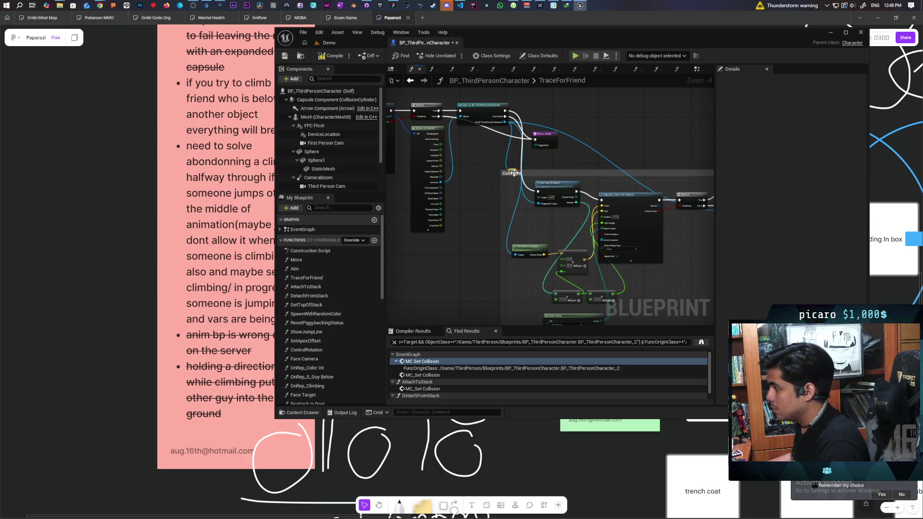
Title the comment 'Makes sure that you dont attach if attaching will cause collisions to overlap'
double_click(509, 174)
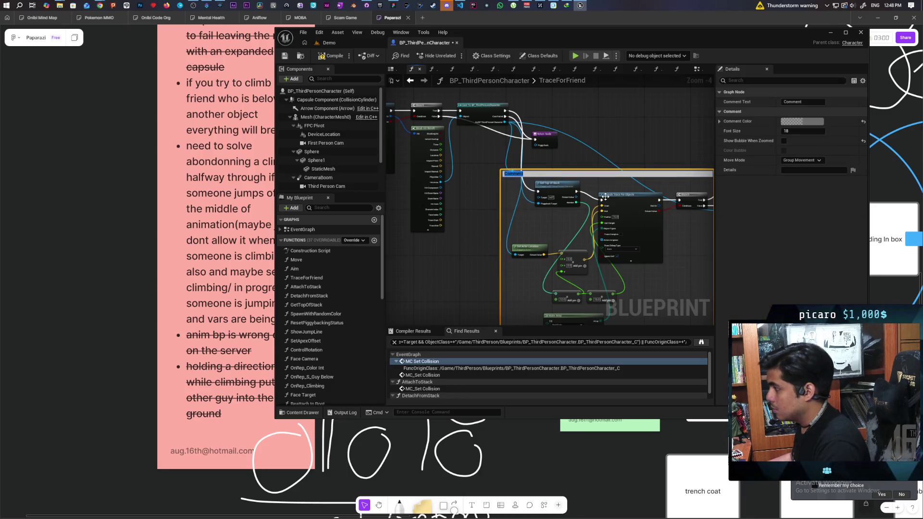
text(M)
text(akes sure that)
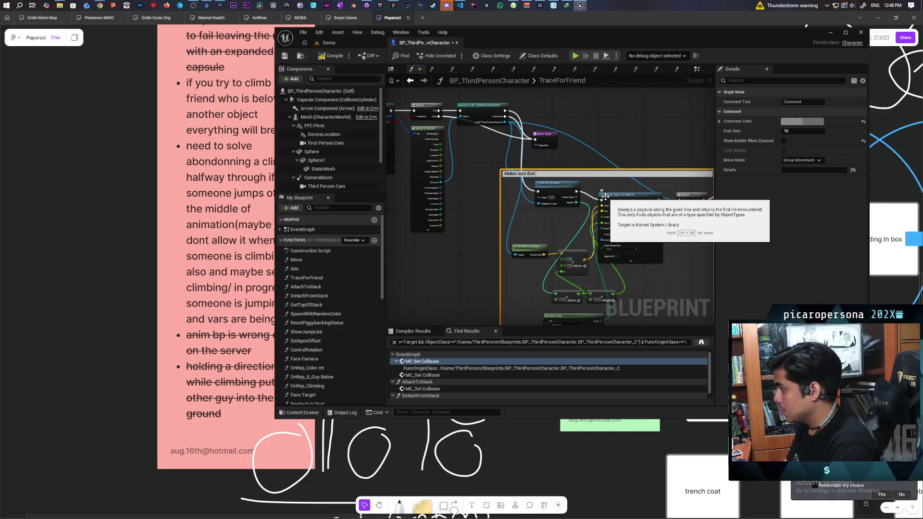
text( you dont)
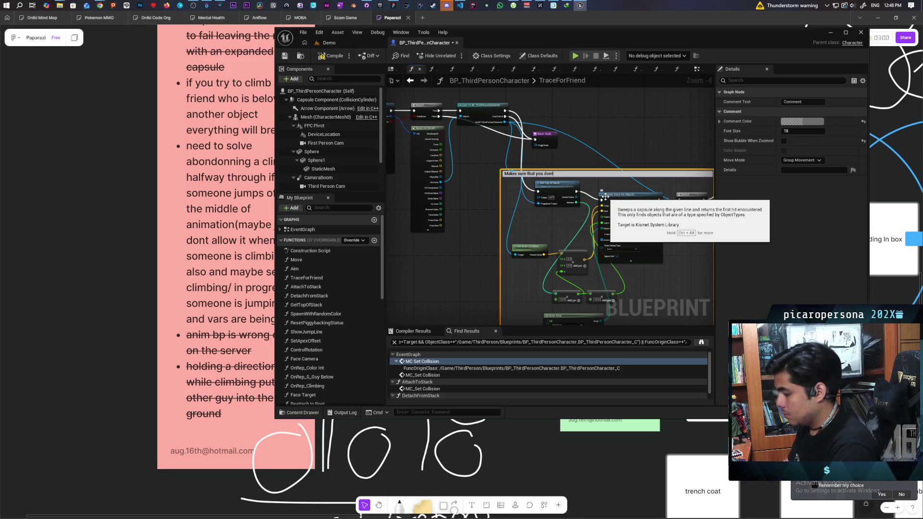
text( attach if attaching will)
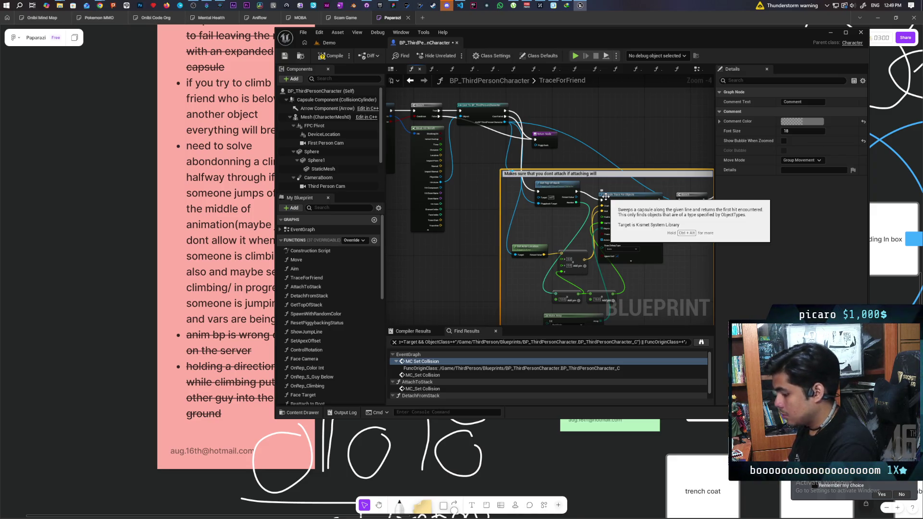
text( cause collisions to overlap)
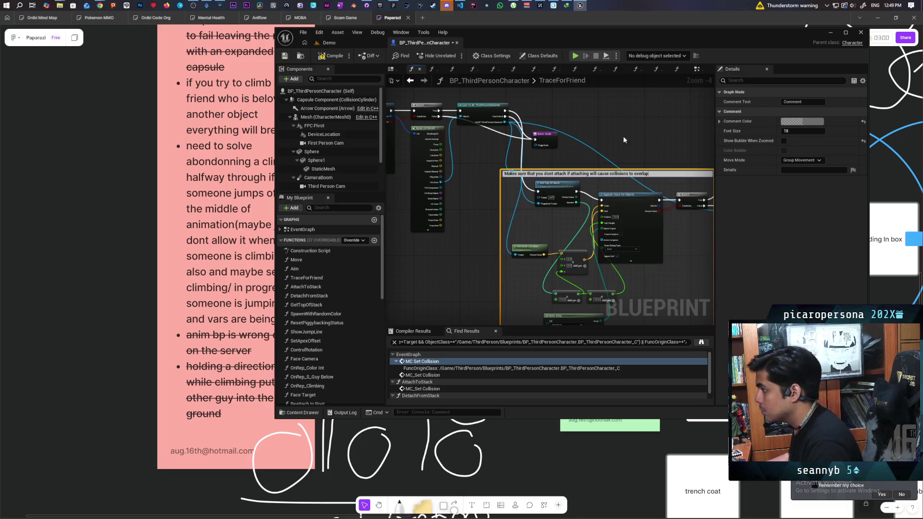
click(588, 157)
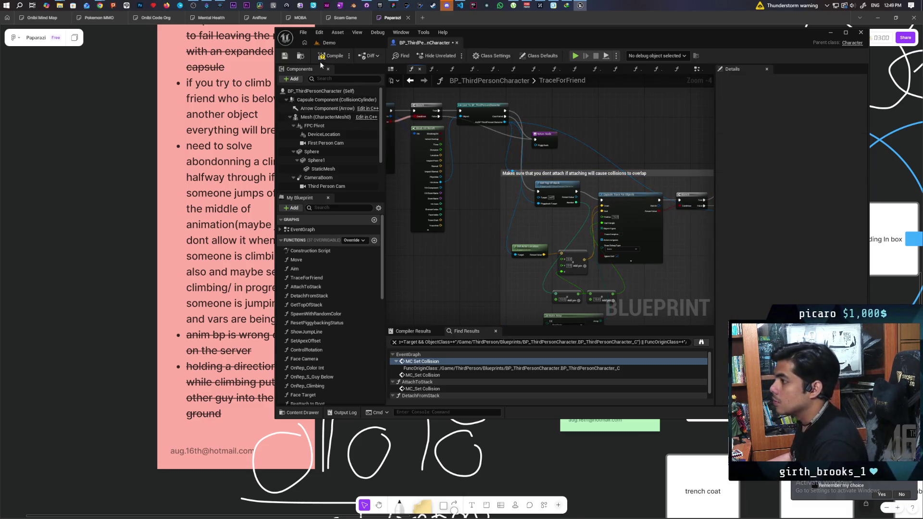
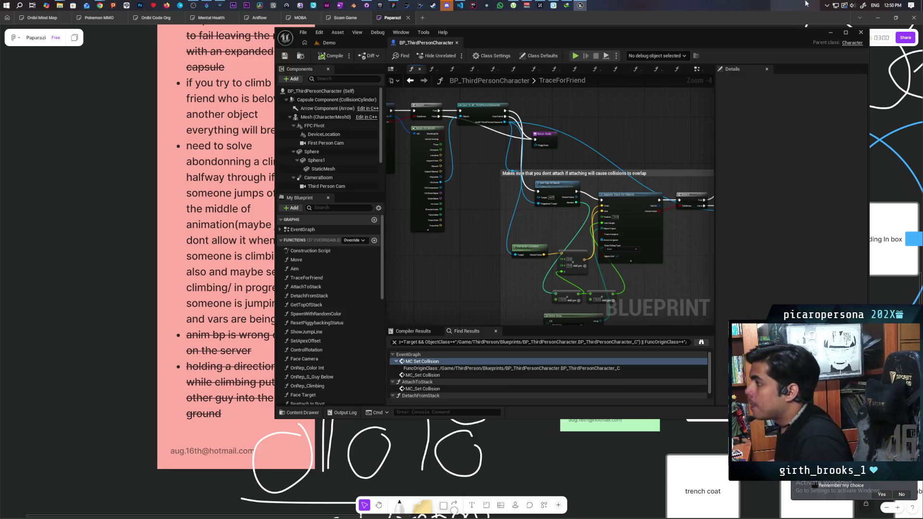
Select the FigJam bug-list bullet about climbing onto a friend, then bring up GitHub Desktop
click(393, 6)
scroll(433, 178, left, 3)
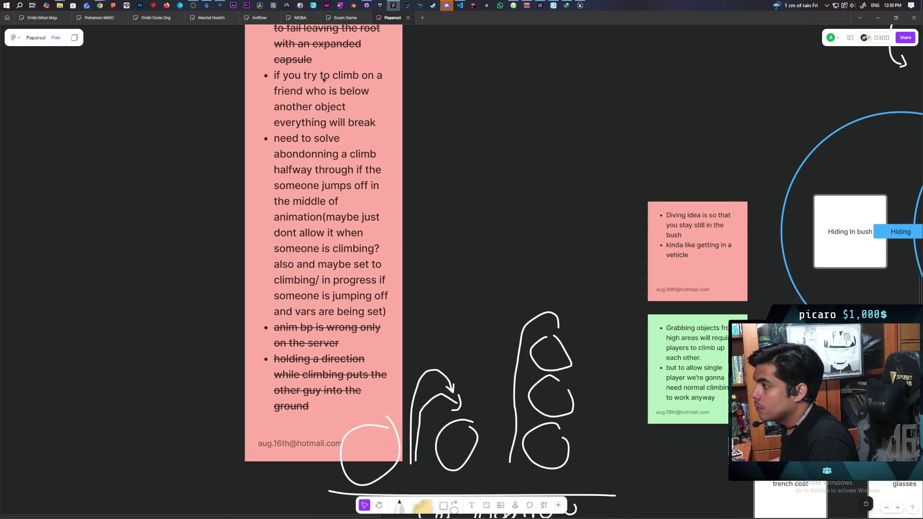
click(315, 75)
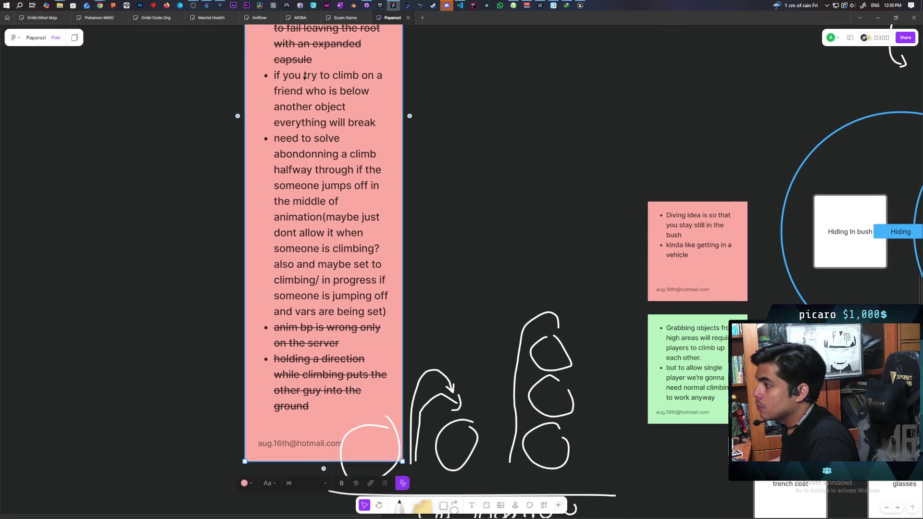
triple_click(315, 75)
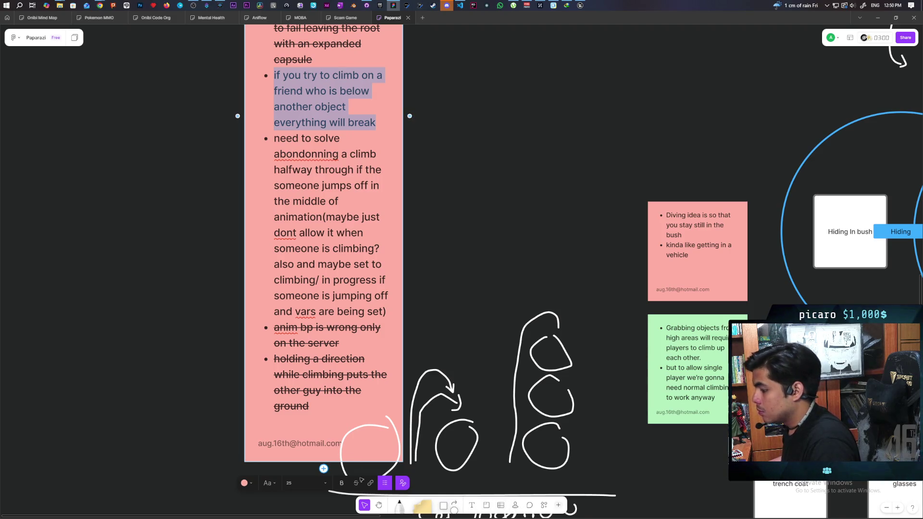
click(367, 6)
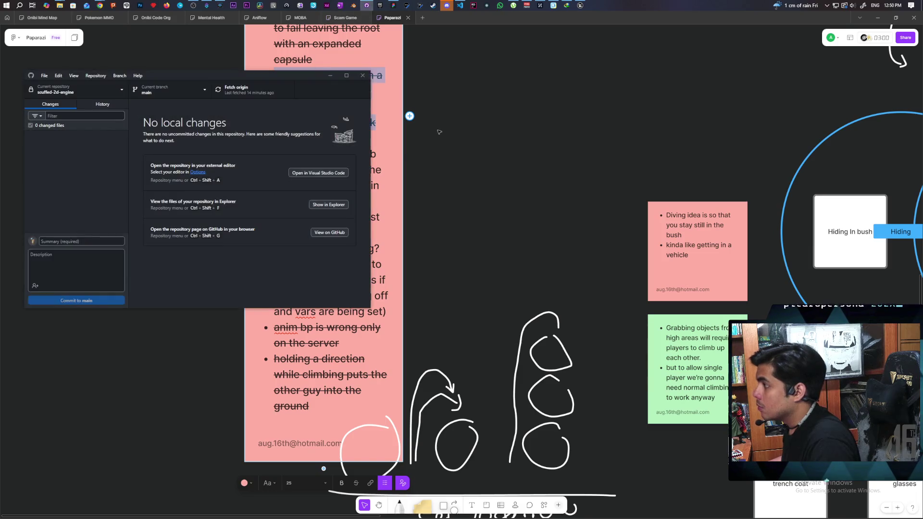
Switch GitHub Desktop's current repository to Paparazi
click(74, 90)
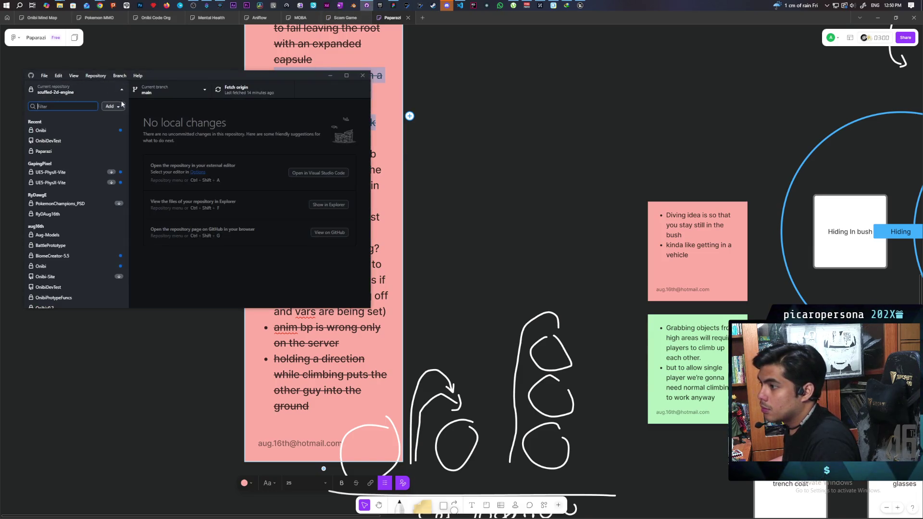
click(75, 130)
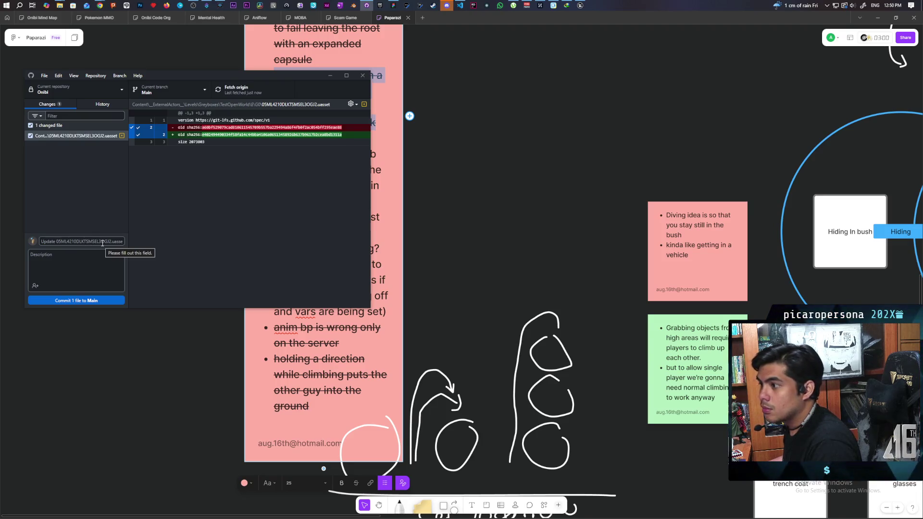
click(107, 89)
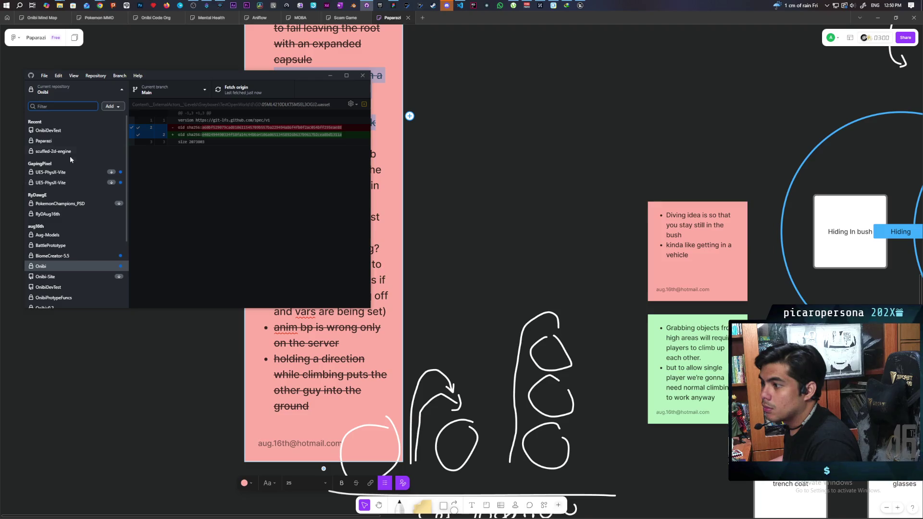
click(71, 141)
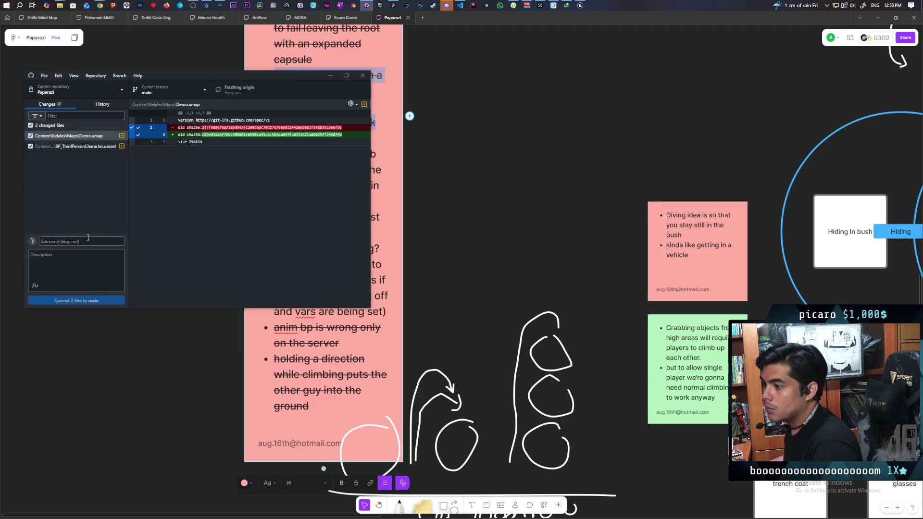
Commit both changed files to main as 'added a collision check before attaching' and push to origin
text(added a)
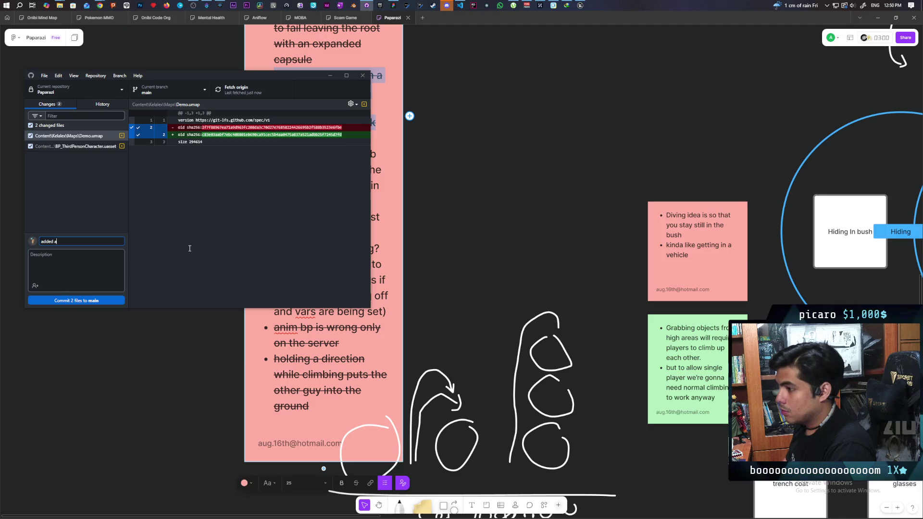
text( check to make sure)
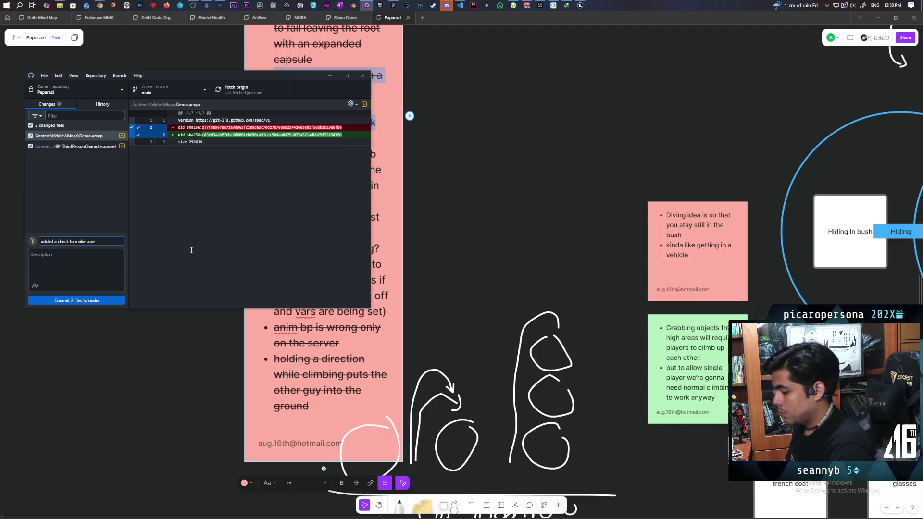
key(BackSpace)
key(BackSpace)
key(BackSpace)
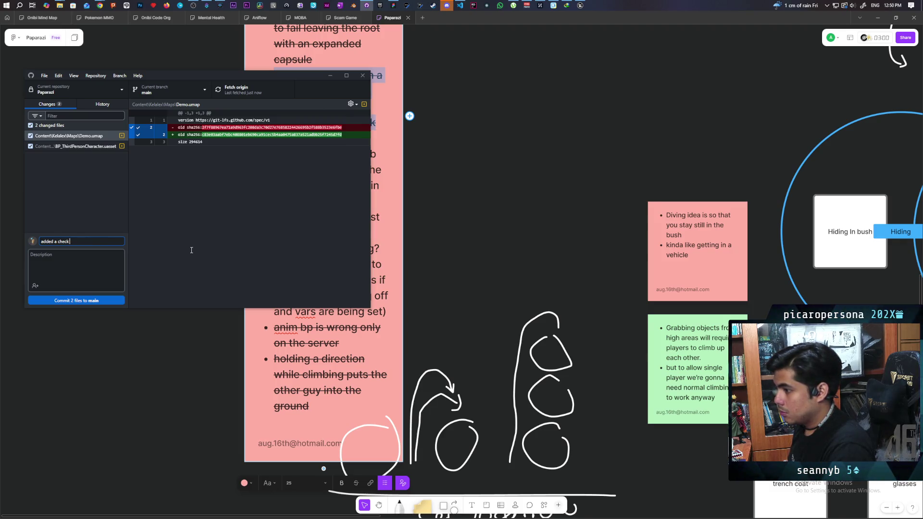
key(BackSpace)
key(BackSpace)
key(BackSpace)
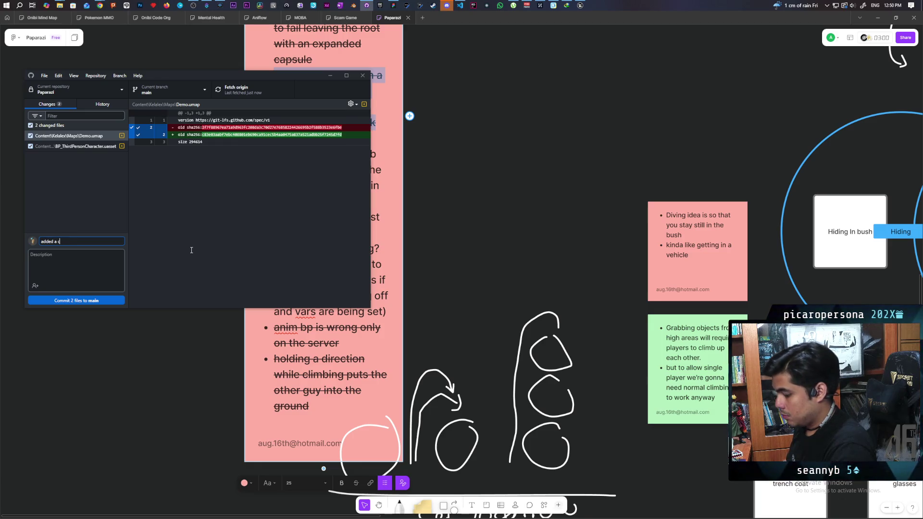
text(ollision)
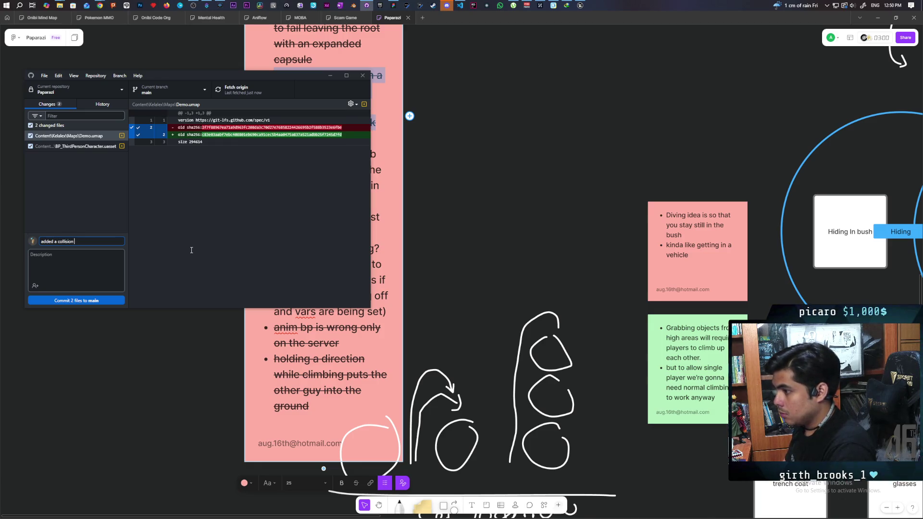
text( check be)
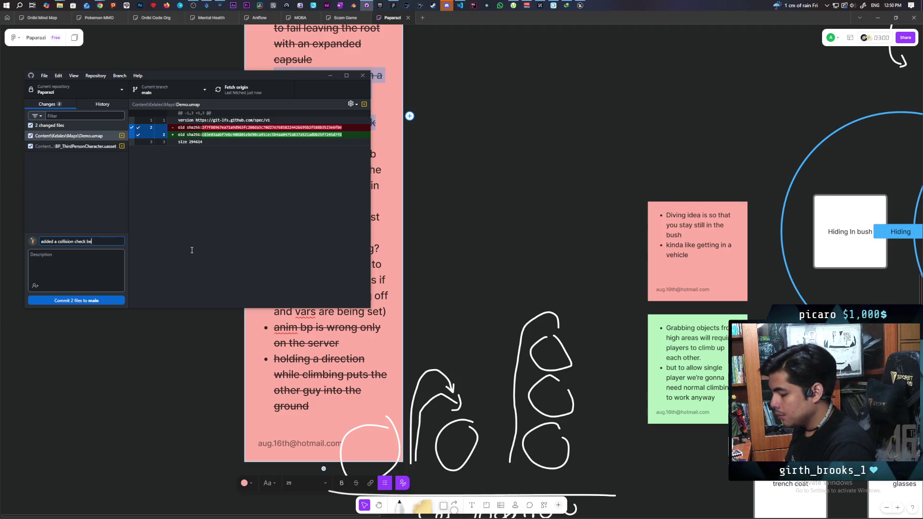
text(fore attaching)
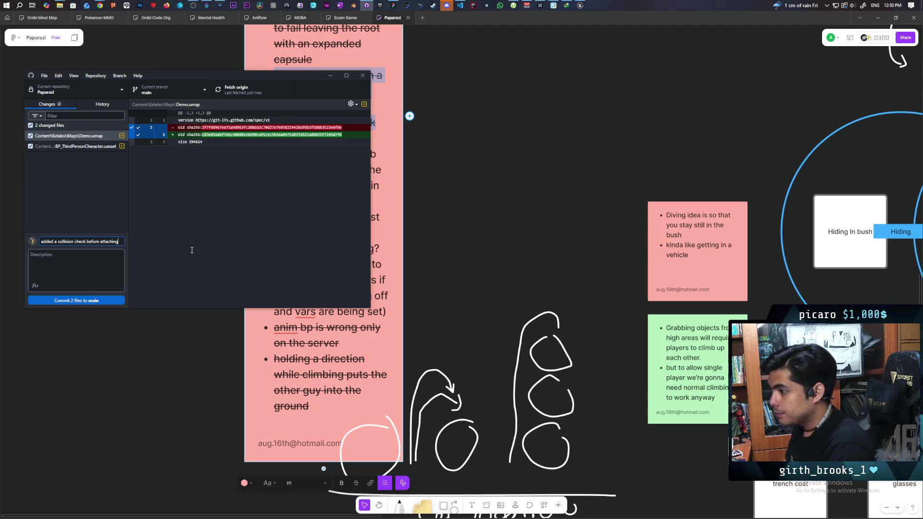
click(112, 301)
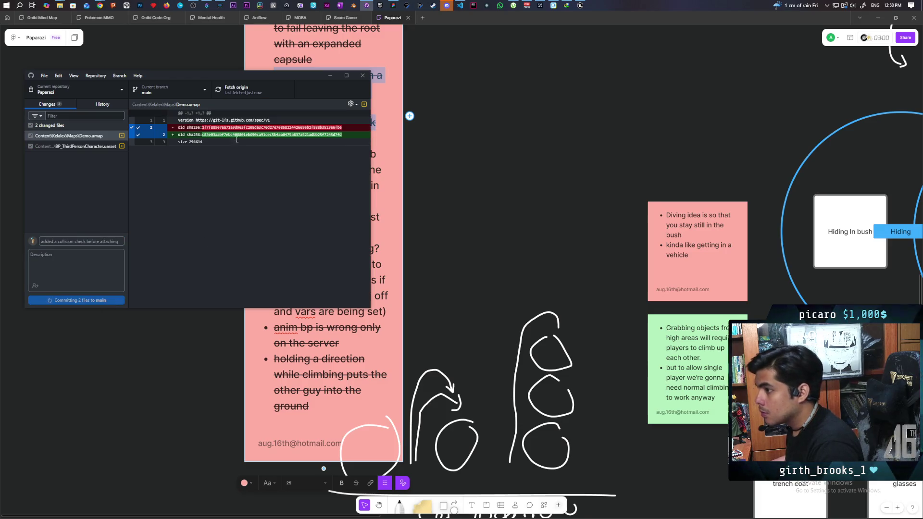
click(241, 89)
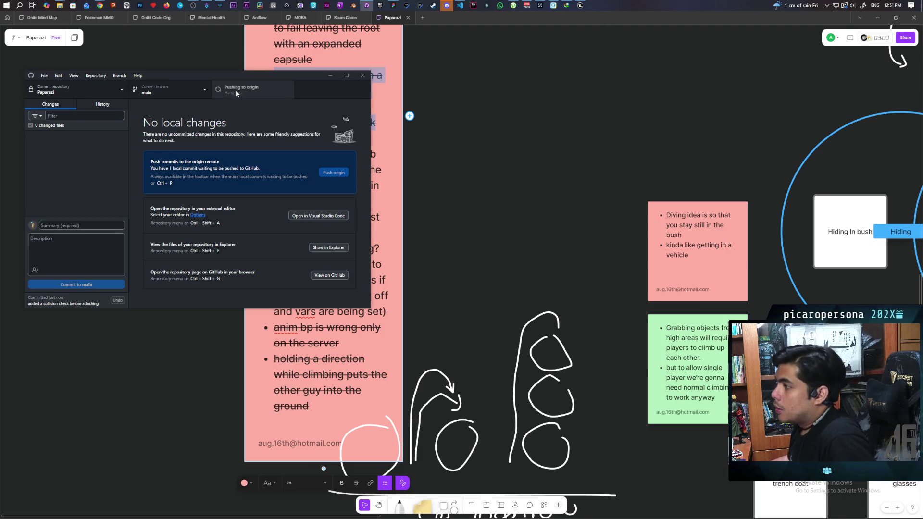
mouse_move(246, 77)
mouse_down()
mouse_move(588, 74)
mouse_move(654, 62)
mouse_up()
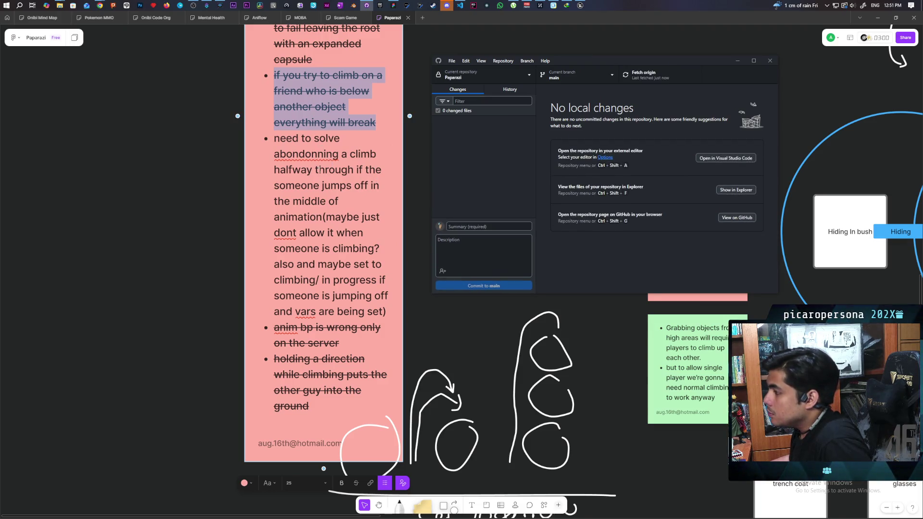
scroll(322, 202, up, 5)
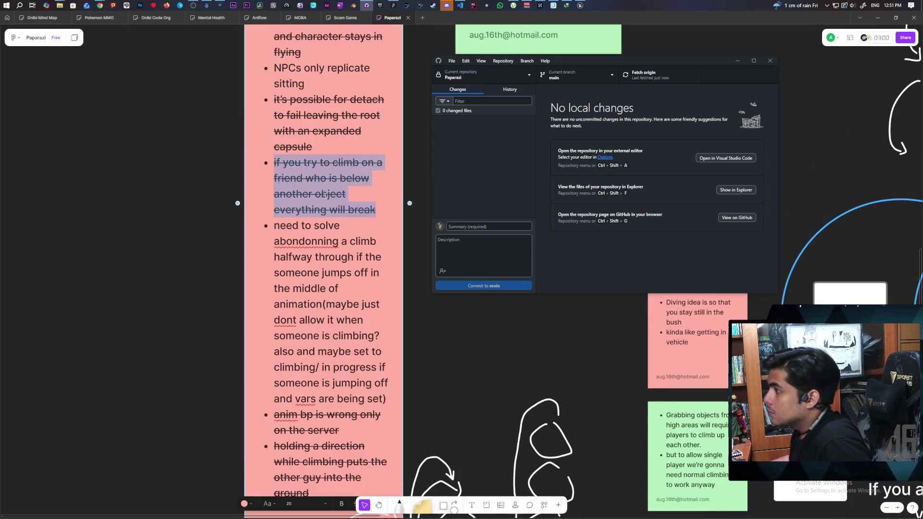
scroll(327, 190, up, 5)
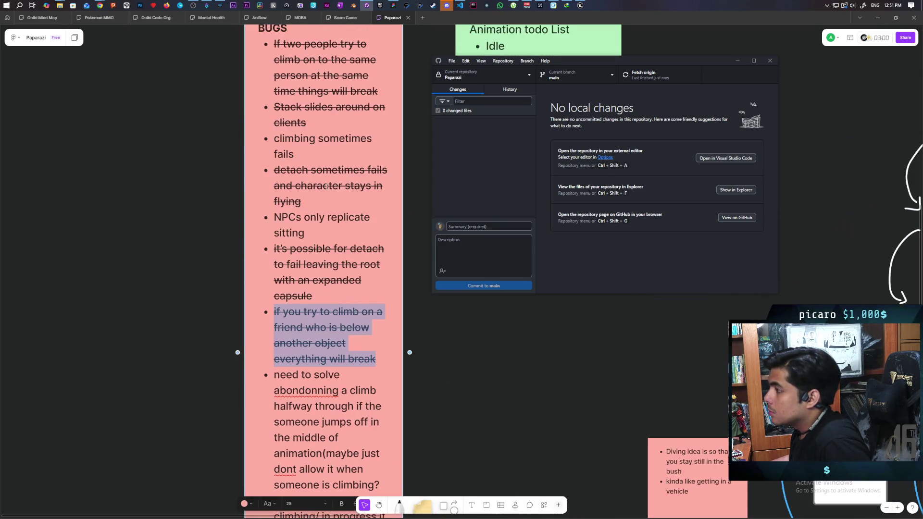
scroll(327, 187, down, 10)
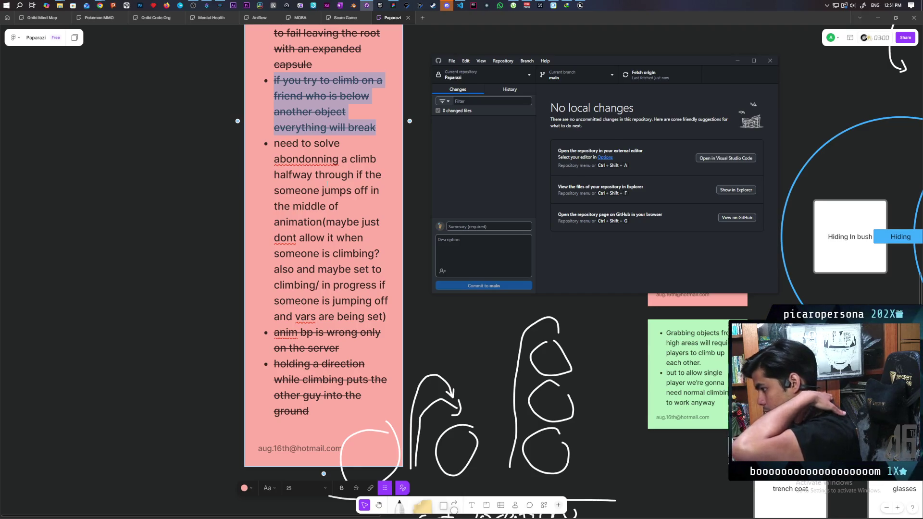
mouse_move(585, 62)
mouse_down()
mouse_move(456, 72)
mouse_move(259, 109)
mouse_up()
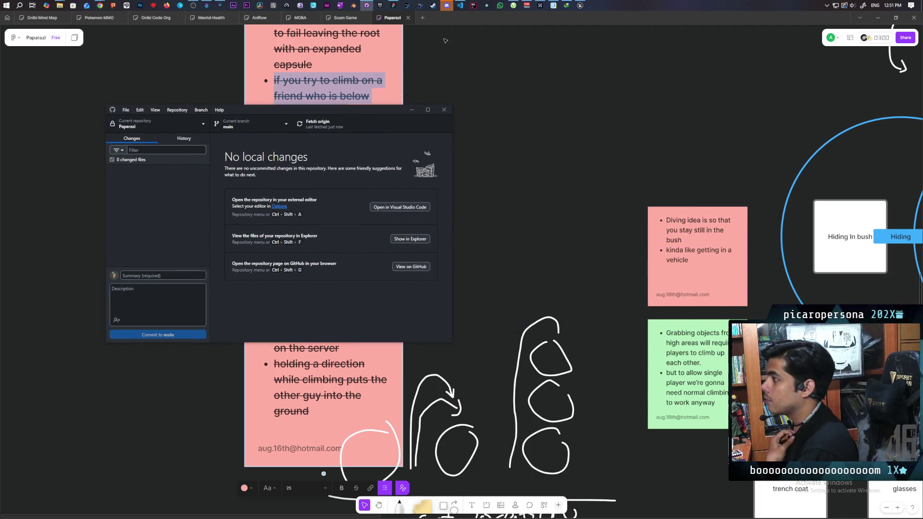
mouse_move(445, 11)
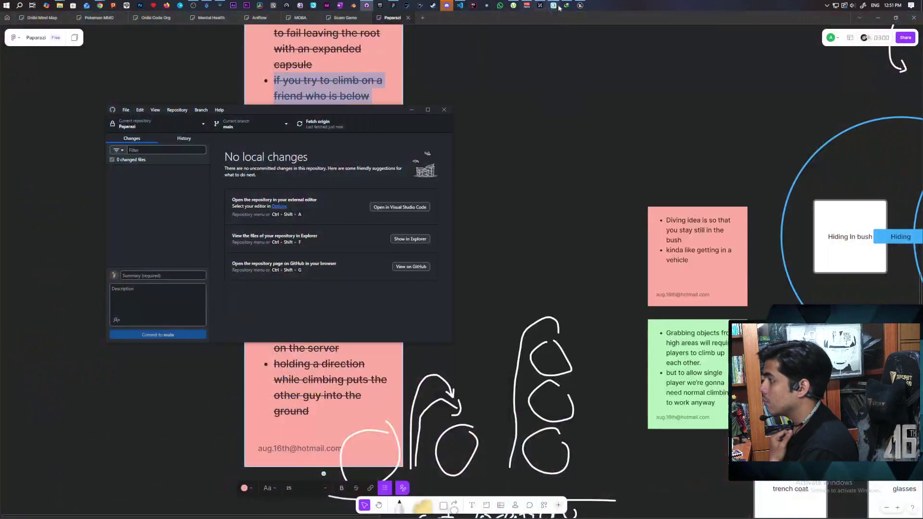
click(581, 5)
Return to the EventGraph and find all references to the InProgress variable by name
mouse_move(561, 10)
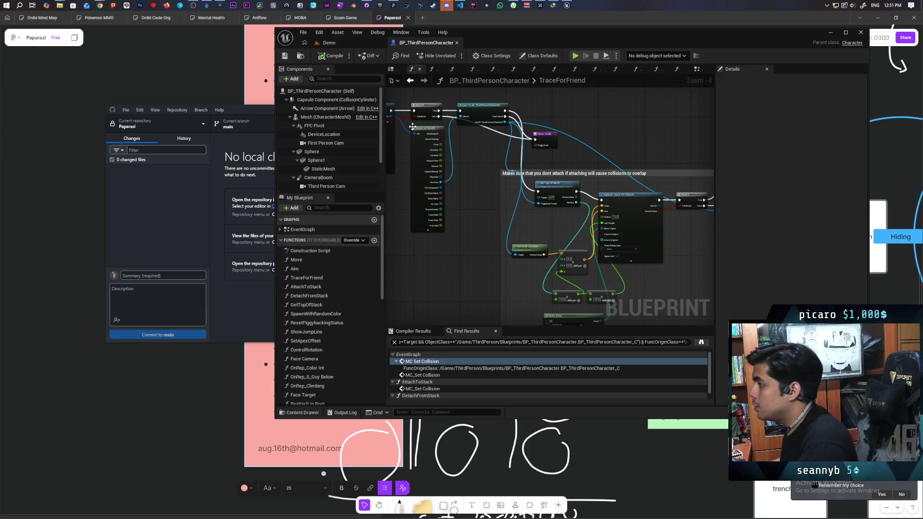
click(410, 81)
scroll(509, 126, down, 2)
scroll(481, 144, up, 2)
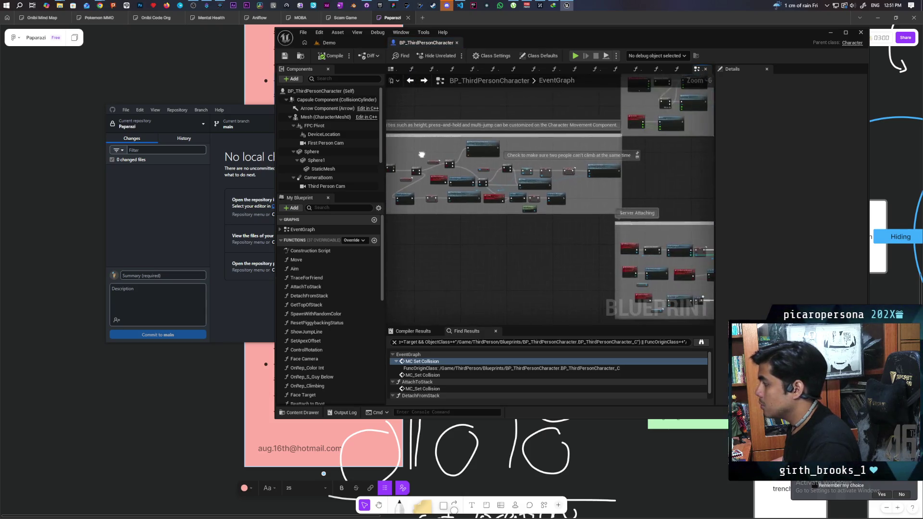
drag(469, 155, 449, 155)
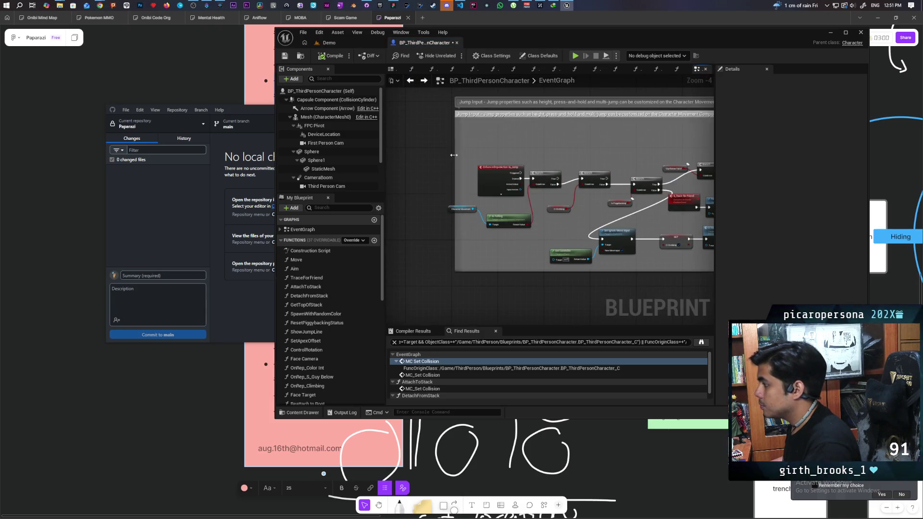
scroll(457, 154, down, 2)
scroll(499, 147, up, 3)
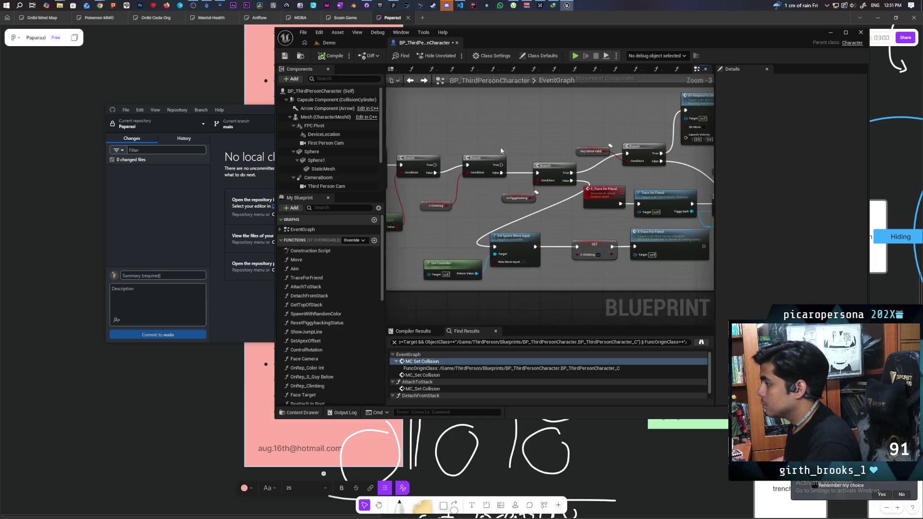
drag(452, 170, 479, 175)
click(579, 137)
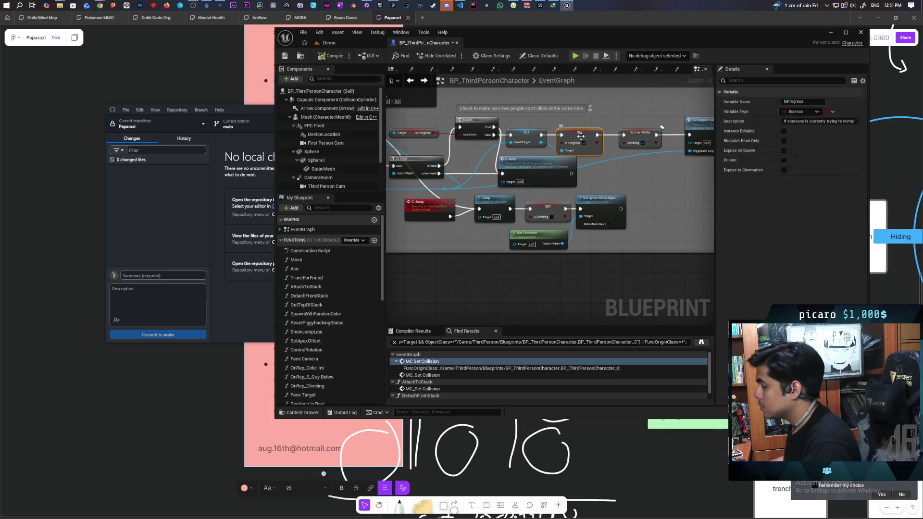
right_click(577, 136)
mouse_move(625, 202)
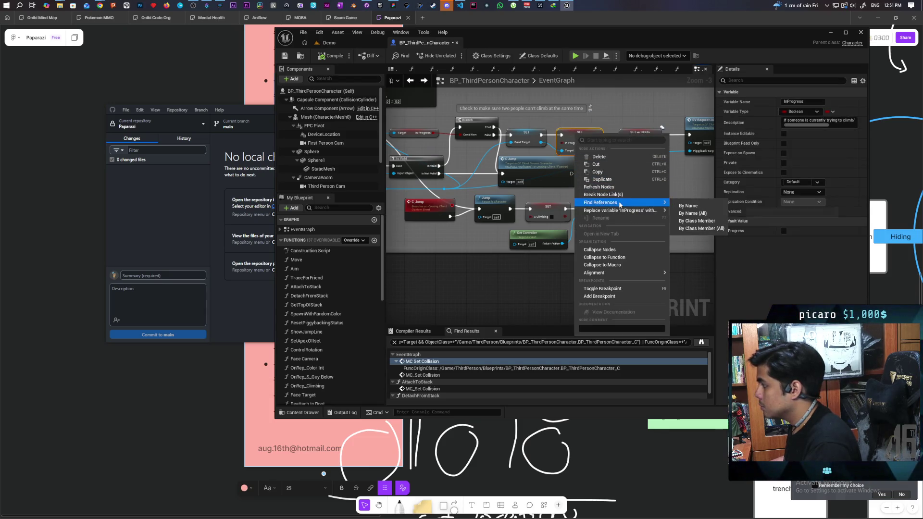
click(700, 221)
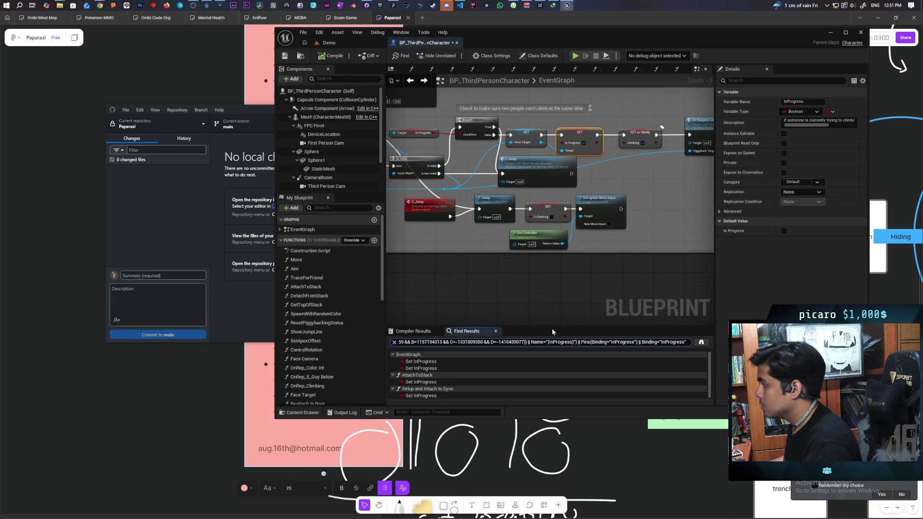
Step through each InProgress result down to the setter in Setup and Attach to Sync
click(426, 364)
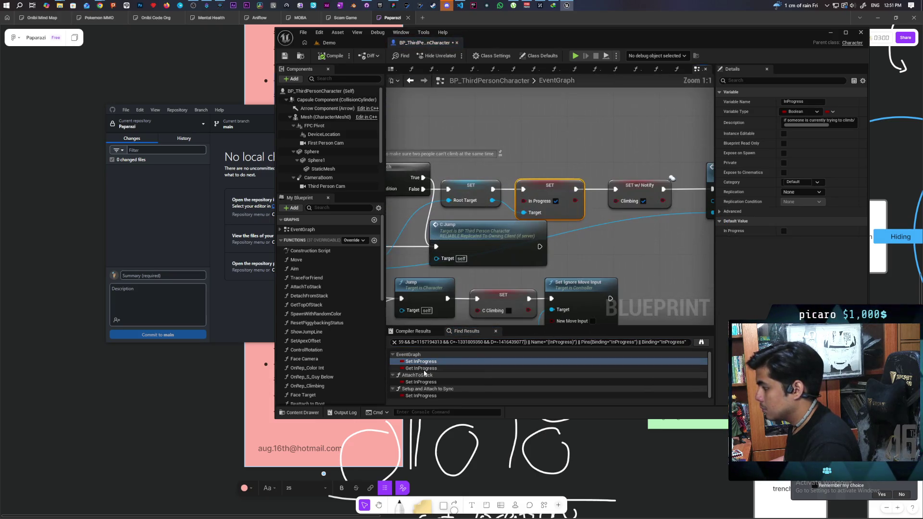
click(426, 369)
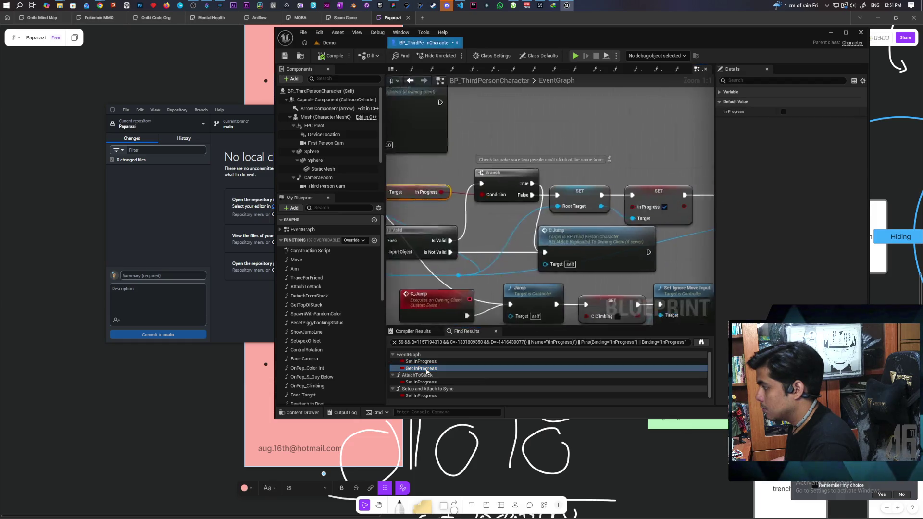
click(426, 382)
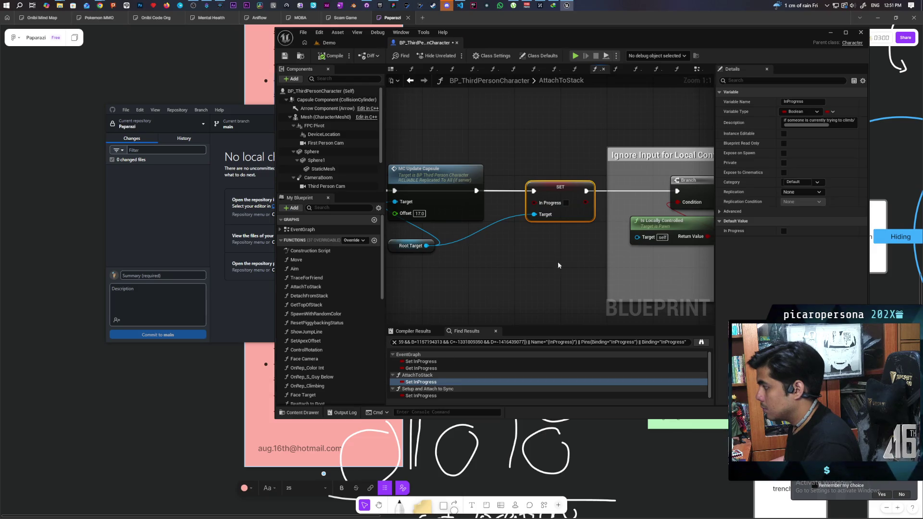
scroll(443, 269, down, 2)
mouse_move(437, 278)
mouse_down()
mouse_move(623, 271)
mouse_move(486, 260)
mouse_move(494, 266)
mouse_up()
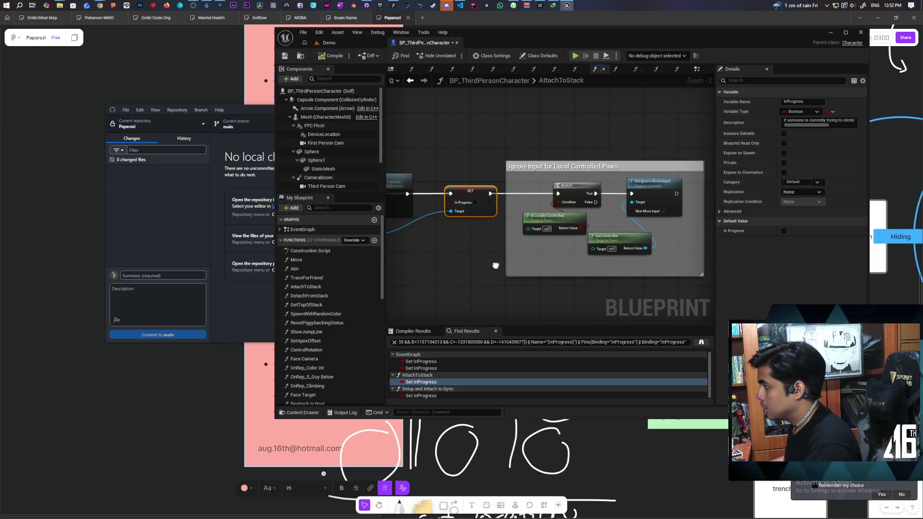
click(428, 396)
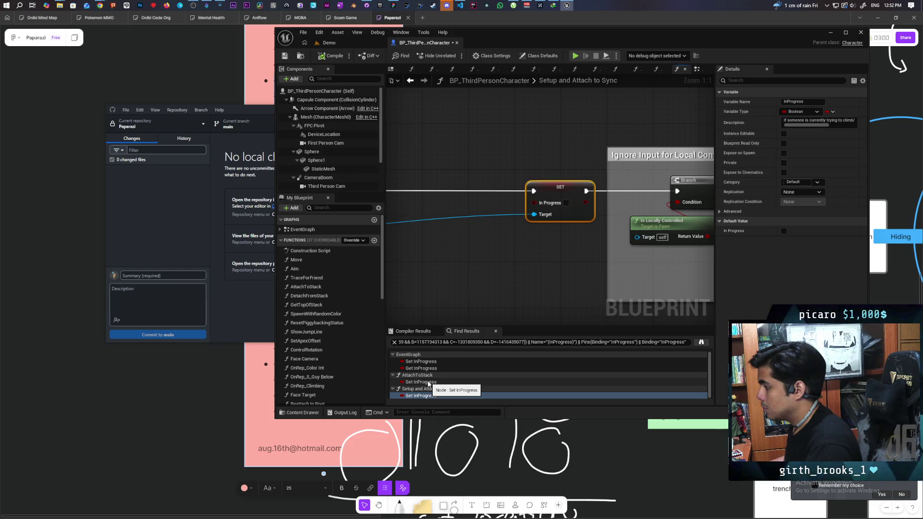
scroll(472, 293, down, 5)
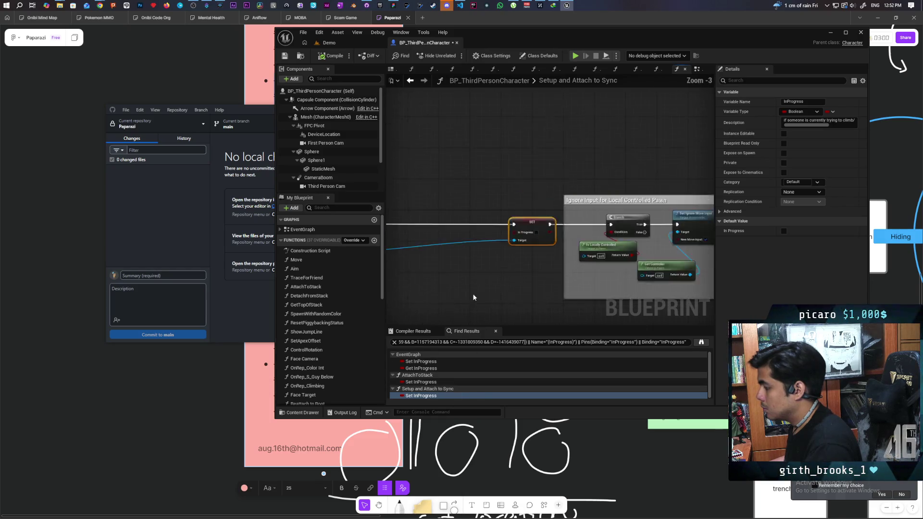
scroll(541, 264, up, 1)
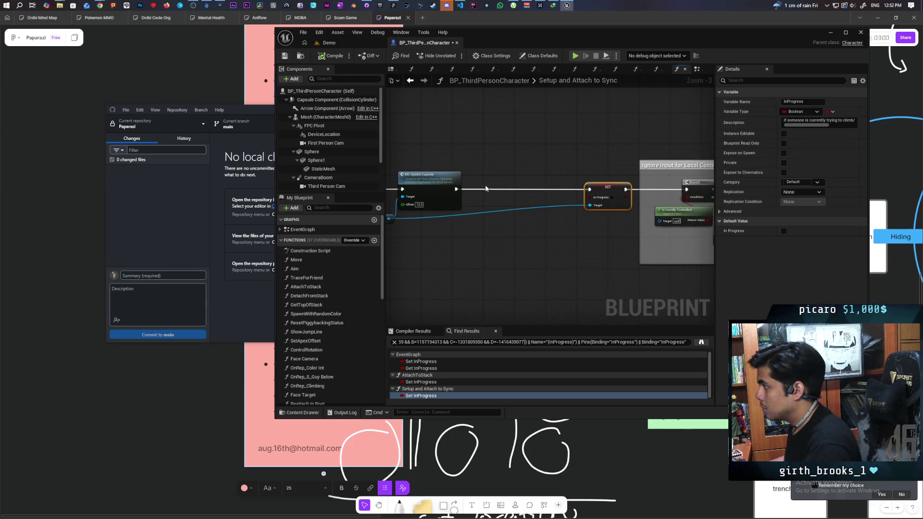
Wire MC Update Capsule directly to the Branch, delete the InProgress setter, then compile and save
drag(457, 189, 686, 190)
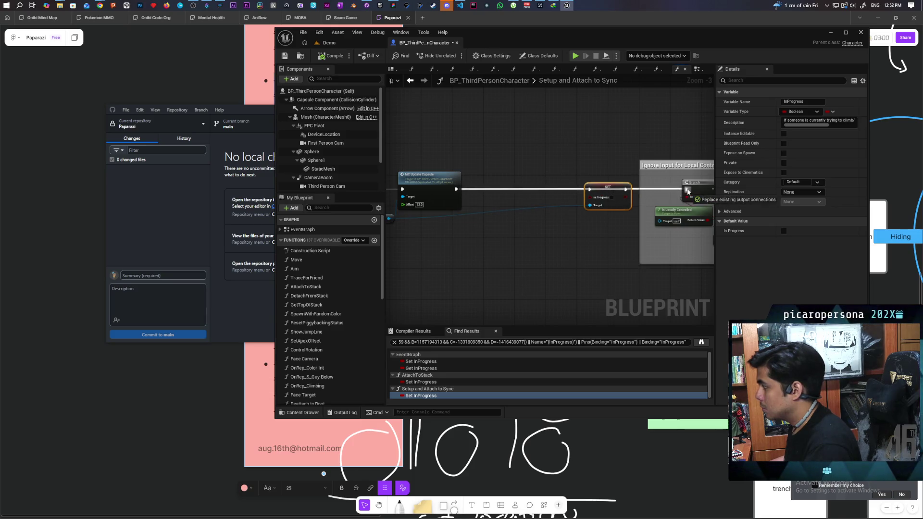
key(Delete)
click(335, 56)
key(ctrl+s)
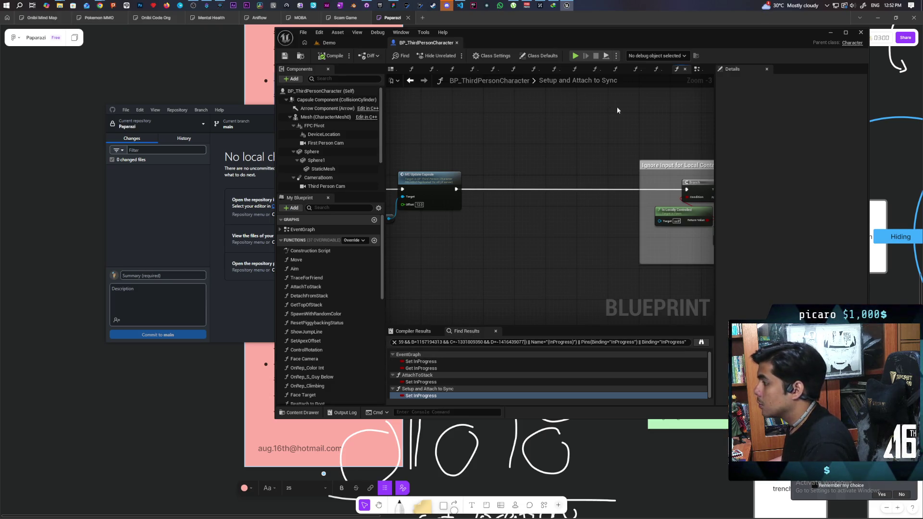
click(697, 70)
scroll(521, 181, down, 6)
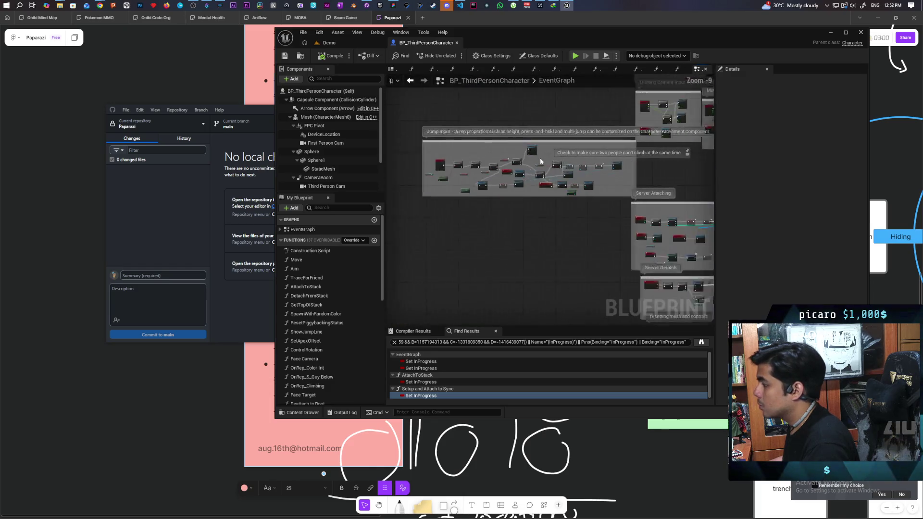
Jump to SV_RequestToDetachFromStack and move it further left inside the Server Detatch comment
scroll(521, 182, up, 4)
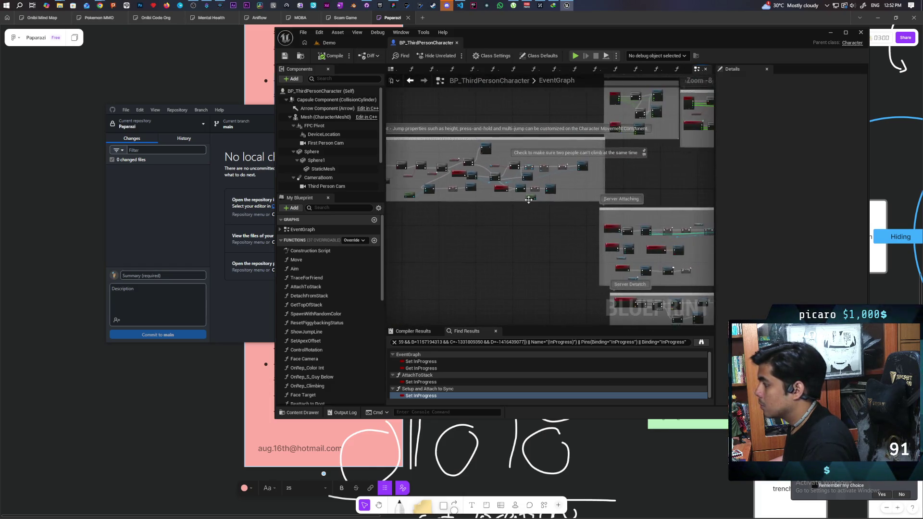
drag(588, 214, 690, 315)
double_click(476, 154)
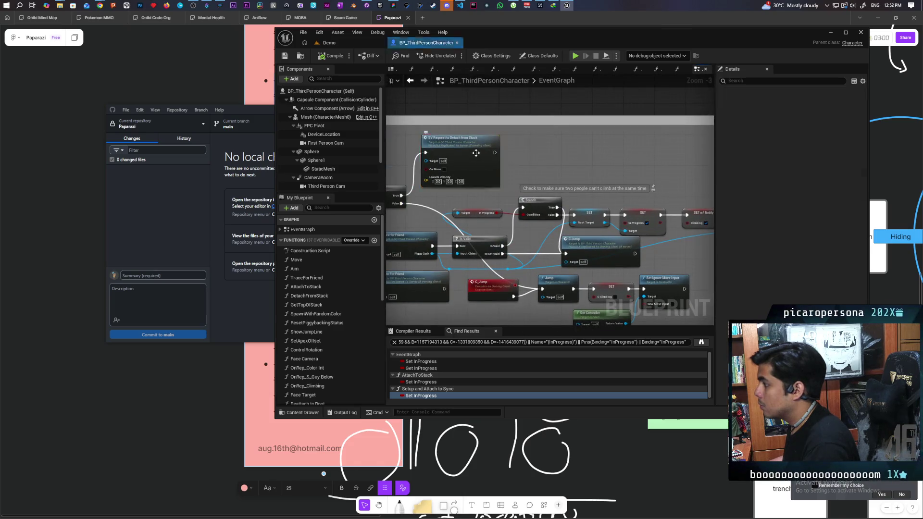
mouse_move(441, 195)
mouse_down()
mouse_move(541, 205)
mouse_move(470, 297)
mouse_move(544, 206)
mouse_up()
drag(392, 193, 391, 193)
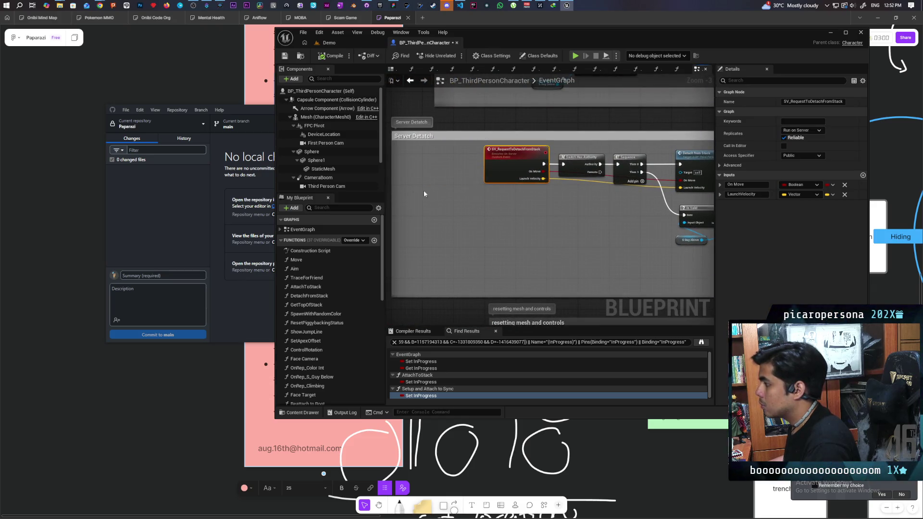
drag(504, 168, 423, 170)
click(447, 215)
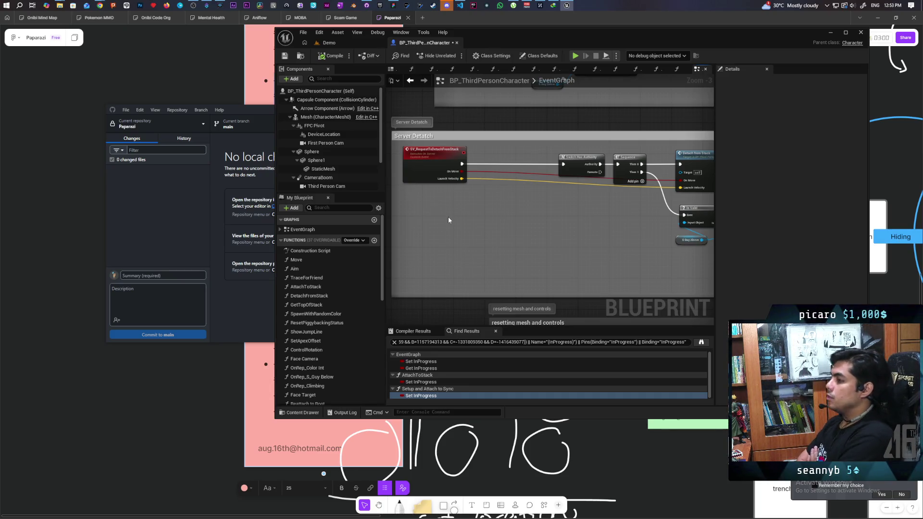
Recheck each InProgress Find Results entry, then go back to the AttachToStack function
scroll(448, 216, down, 4)
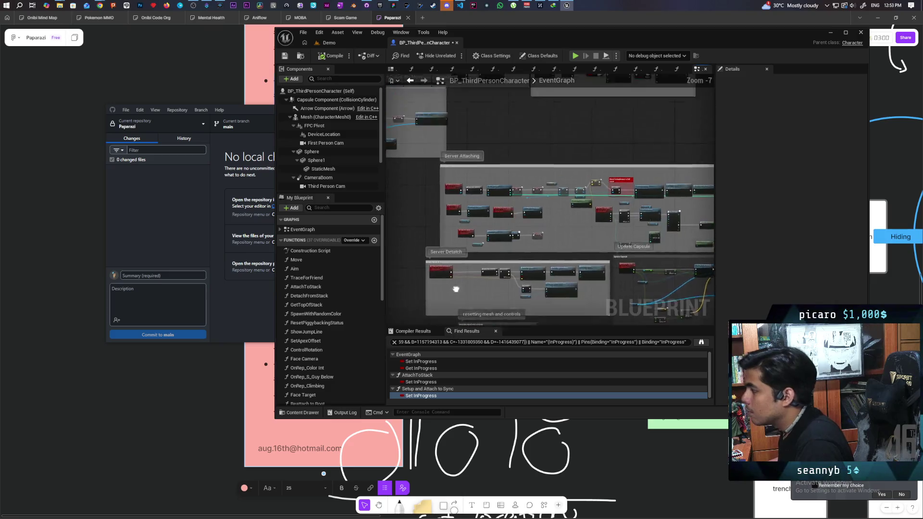
scroll(558, 194, up, 4)
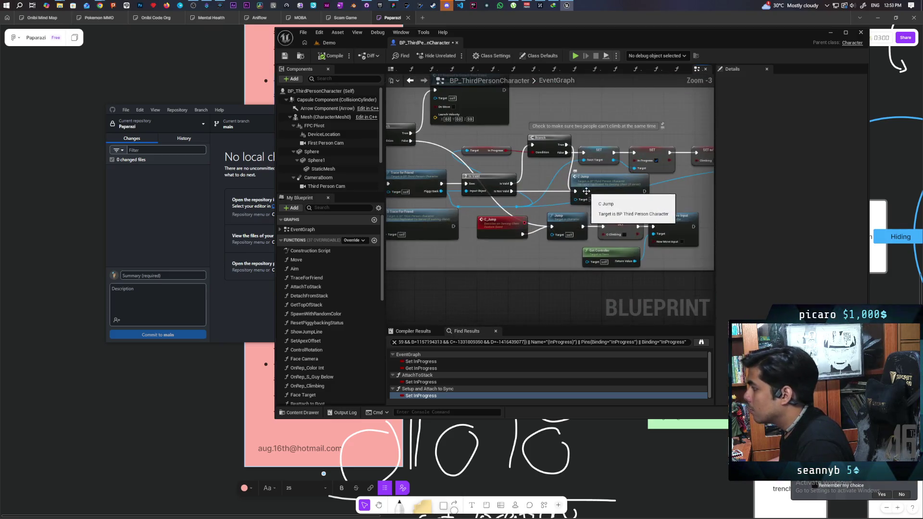
drag(558, 194, 474, 187)
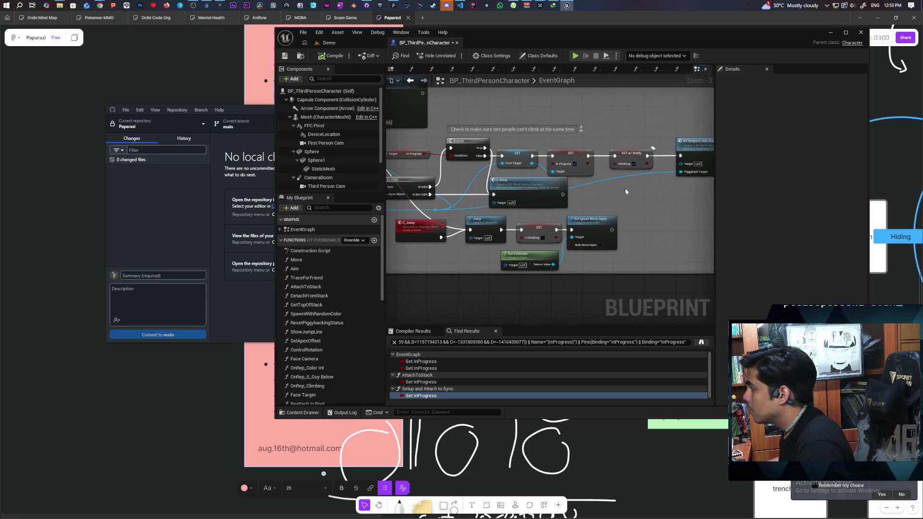
click(423, 362)
click(425, 369)
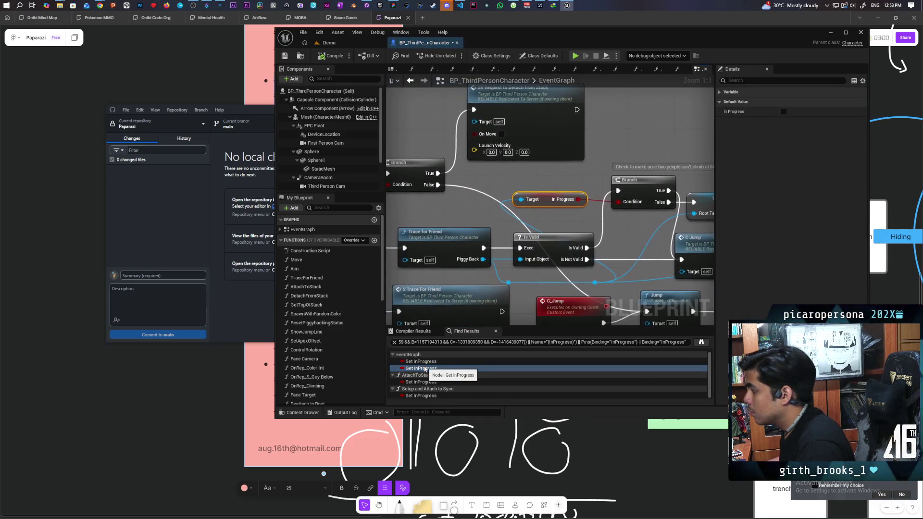
click(427, 382)
click(426, 396)
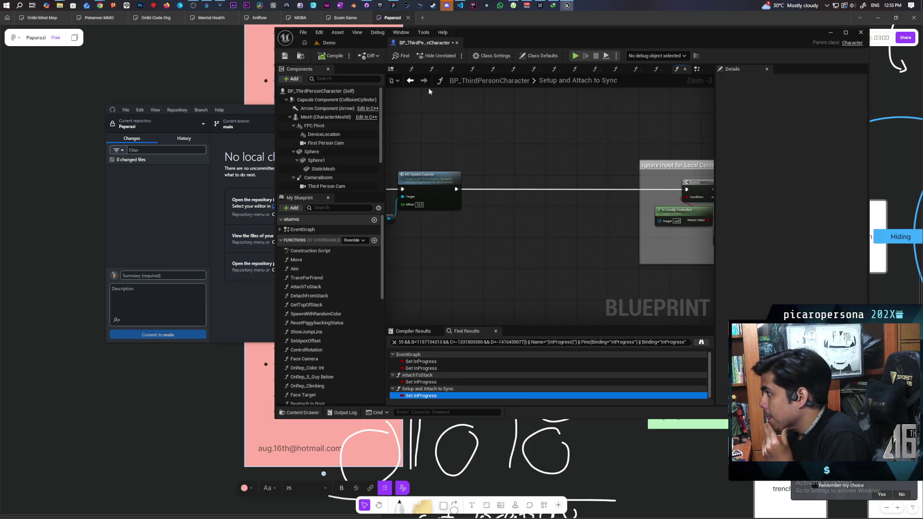
click(413, 82)
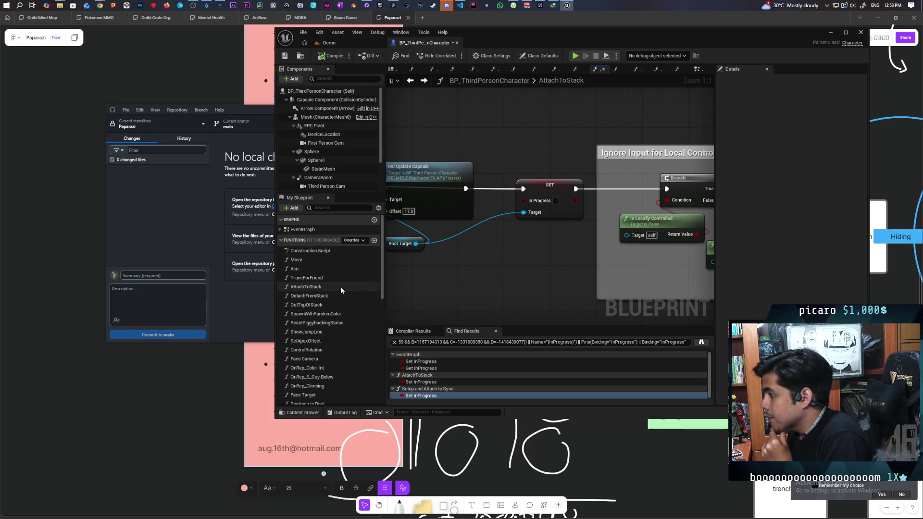
scroll(341, 287, down, 10)
scroll(340, 289, down, 3)
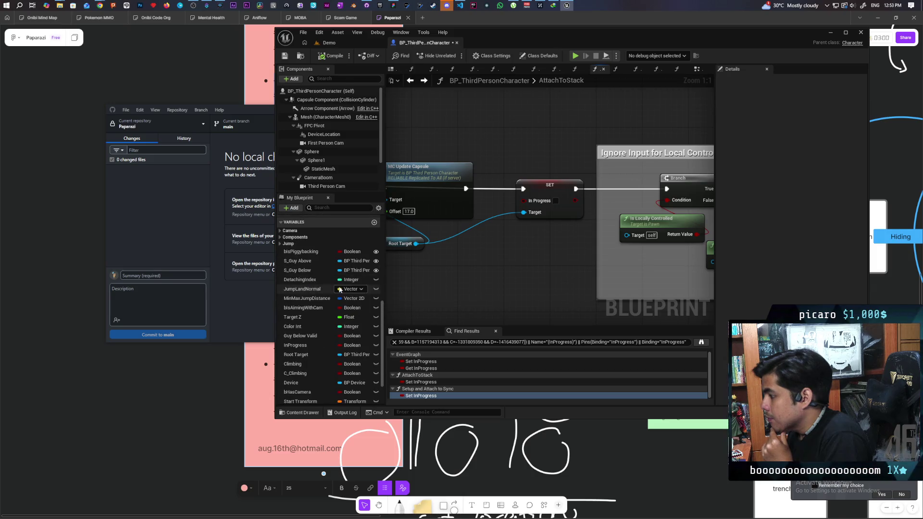
Find Root Target references and inspect each in EventGraph, AttachToStack, DetachFromStack and ResetPiggybackingStatus
right_click(303, 357)
click(401, 399)
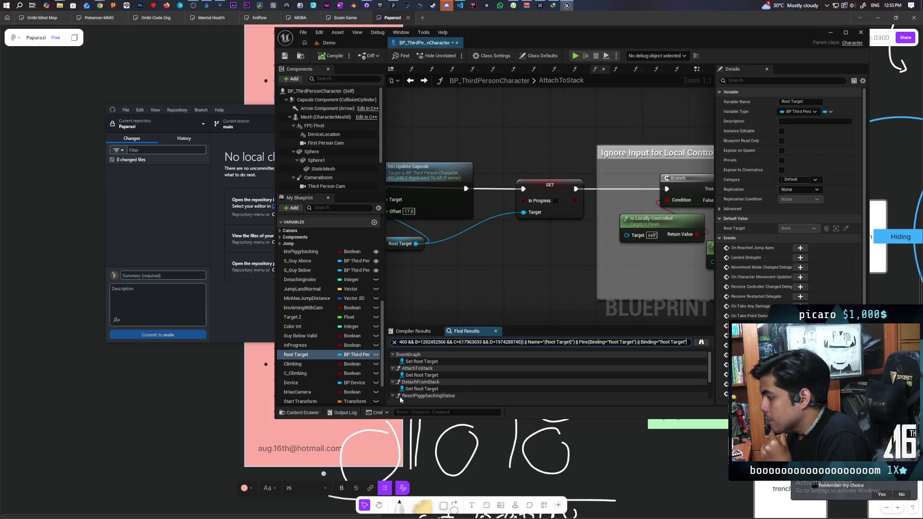
click(419, 362)
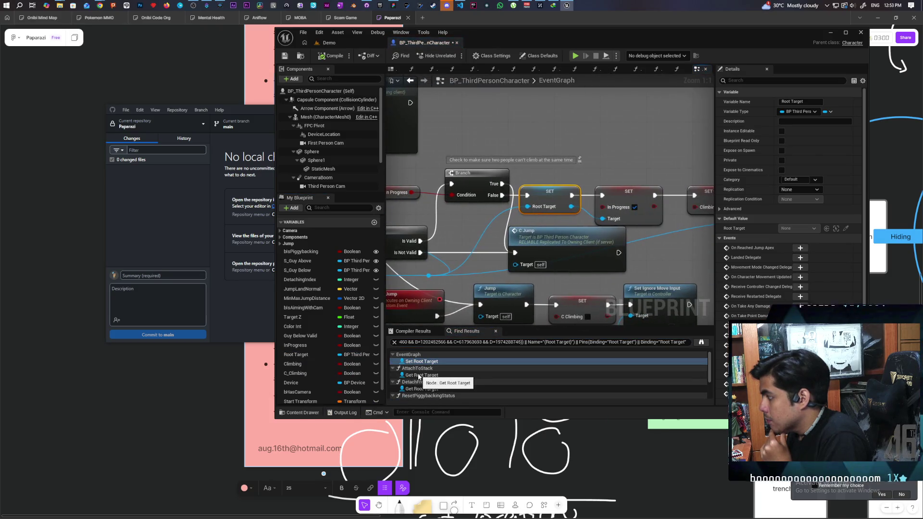
click(419, 375)
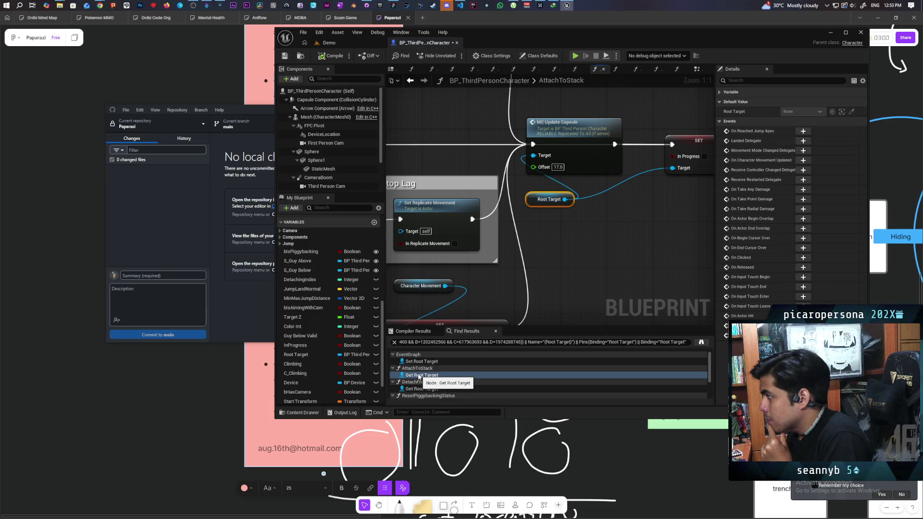
click(421, 389)
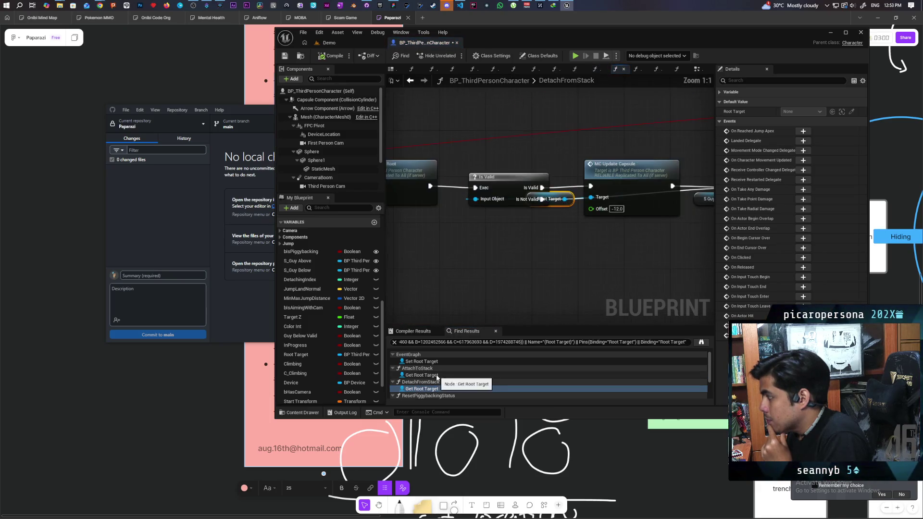
scroll(437, 377, down, 2)
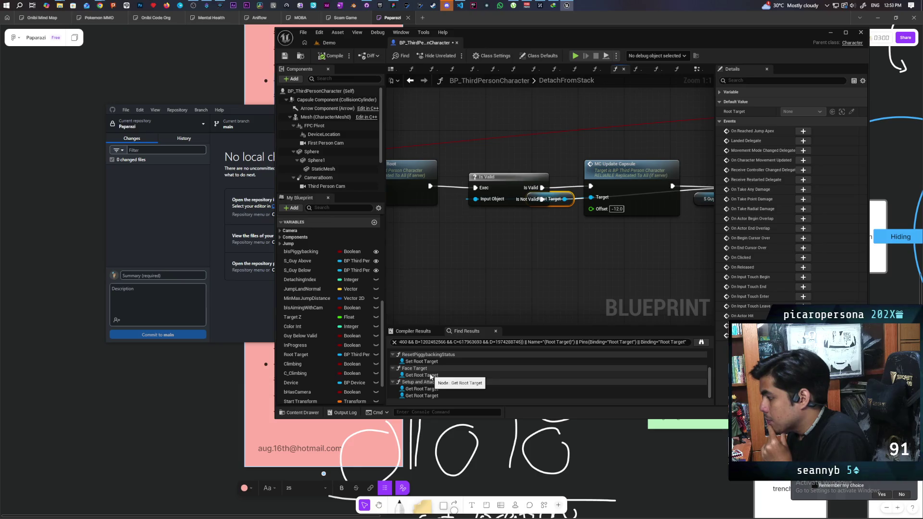
scroll(431, 378, up, 2)
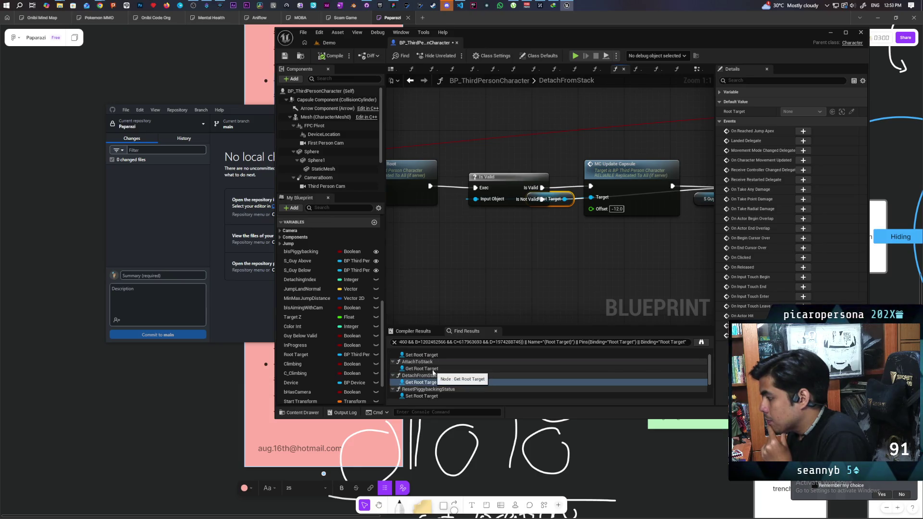
scroll(434, 374, down, 2)
click(432, 362)
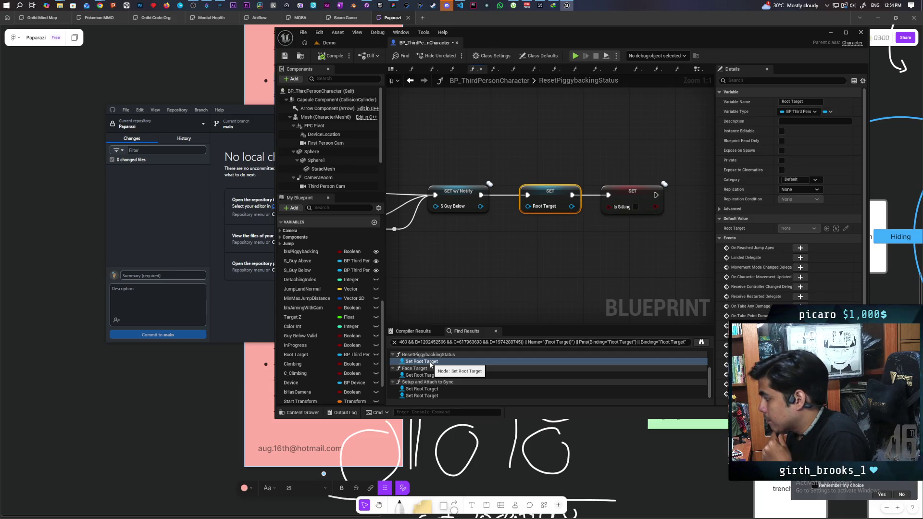
click(411, 80)
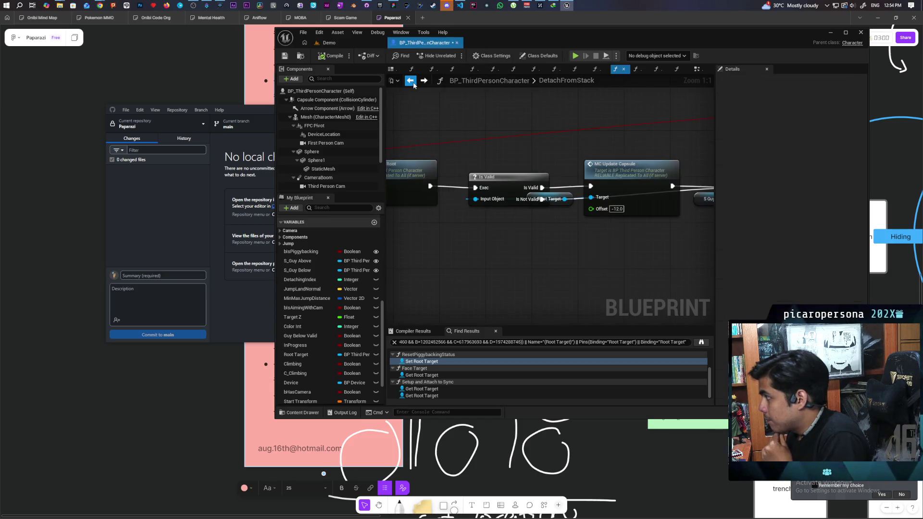
scroll(503, 231, down, 2)
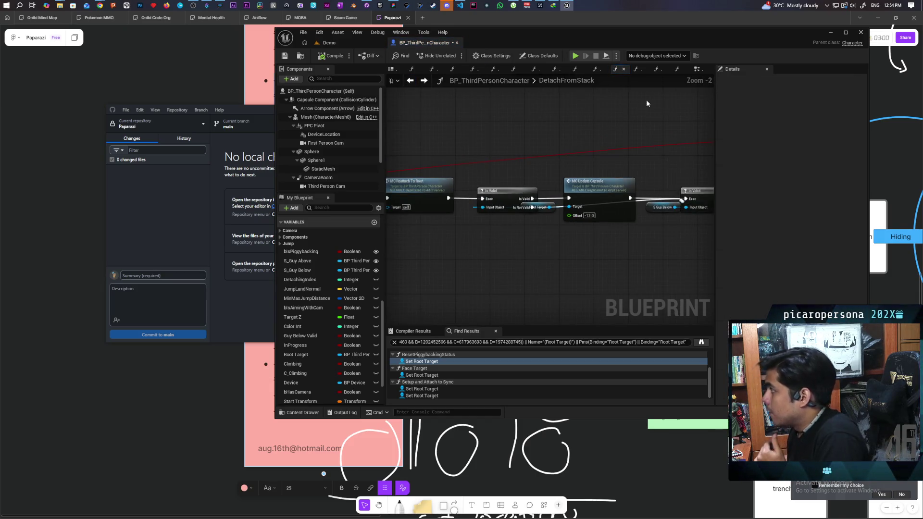
Jump to SV_RequestToDetachFromStack in the EventGraph and widen the Server Detatch comment leftward
click(697, 69)
scroll(634, 160, down, 2)
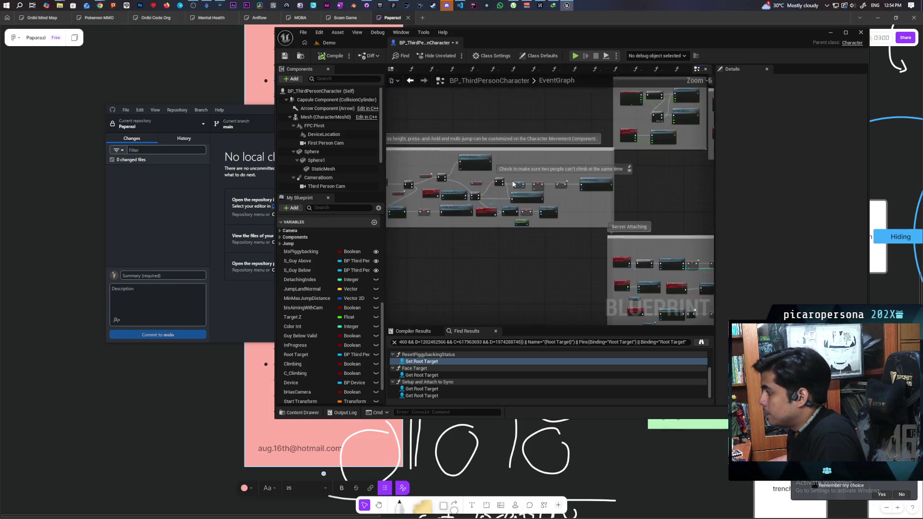
scroll(524, 213, up, 2)
scroll(496, 181, up, 1)
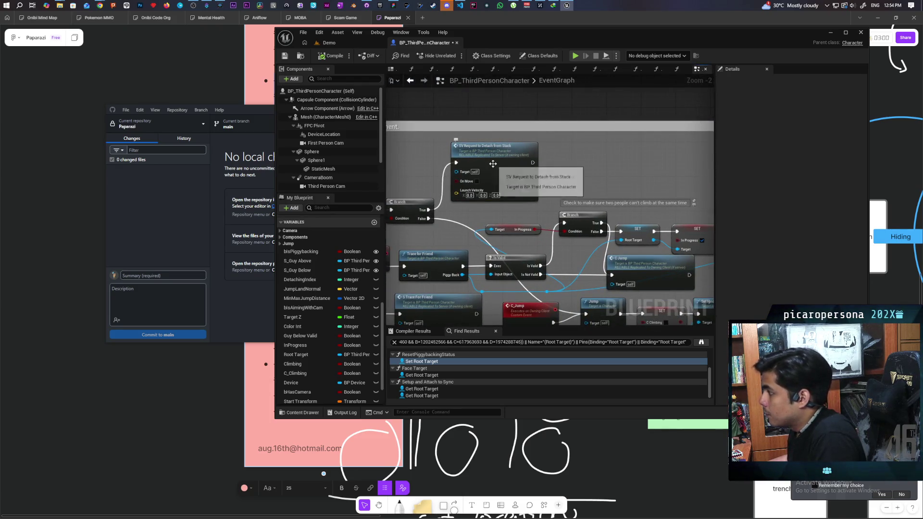
double_click(495, 164)
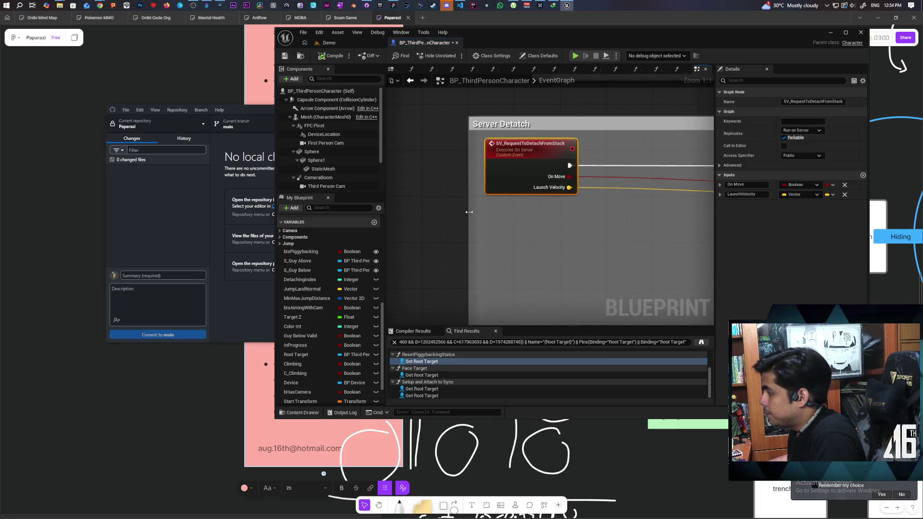
drag(469, 211, 428, 211)
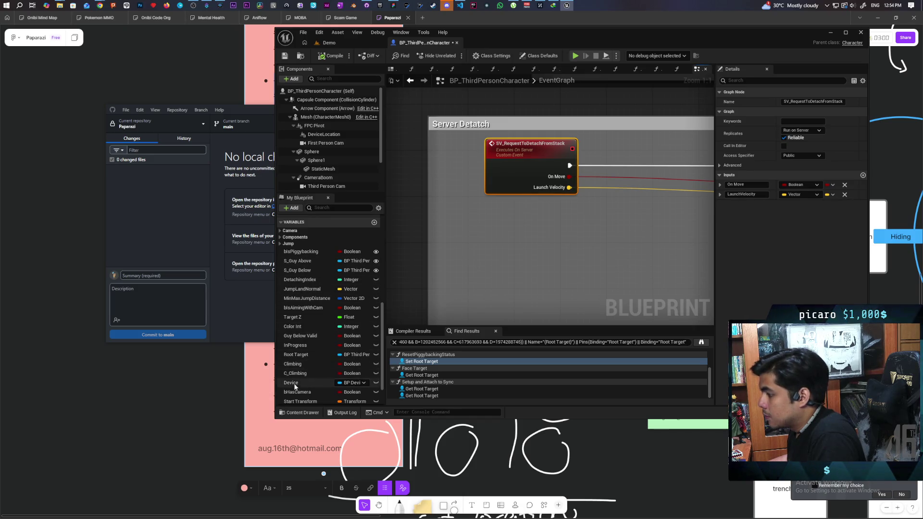
Place a Root Target getter by the detach event, add Get In Progress, and drive a new Branch with it
mouse_move(298, 355)
mouse_down()
mouse_move(476, 208)
mouse_move(470, 221)
mouse_up()
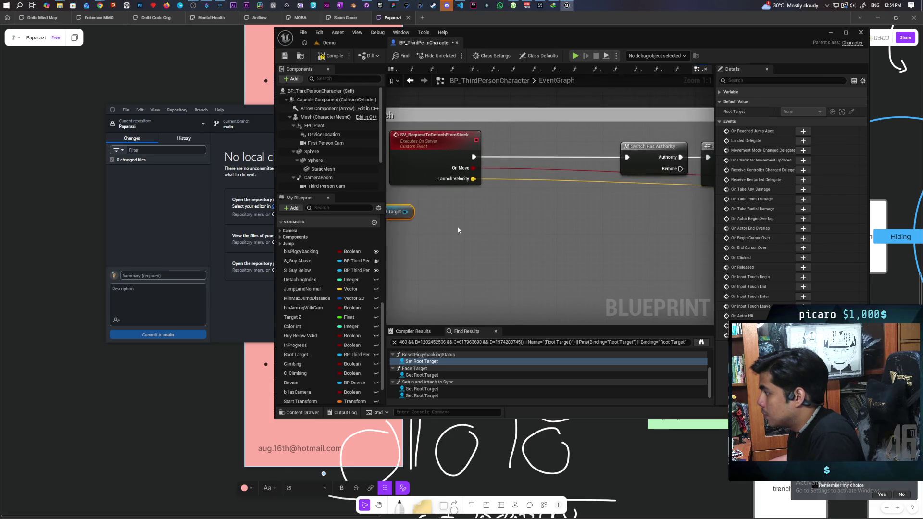
mouse_move(528, 234)
mouse_down()
mouse_move(455, 231)
mouse_move(481, 217)
mouse_move(517, 250)
mouse_move(544, 241)
mouse_move(552, 253)
mouse_move(483, 241)
mouse_move(553, 227)
mouse_move(478, 206)
mouse_move(665, 216)
mouse_up()
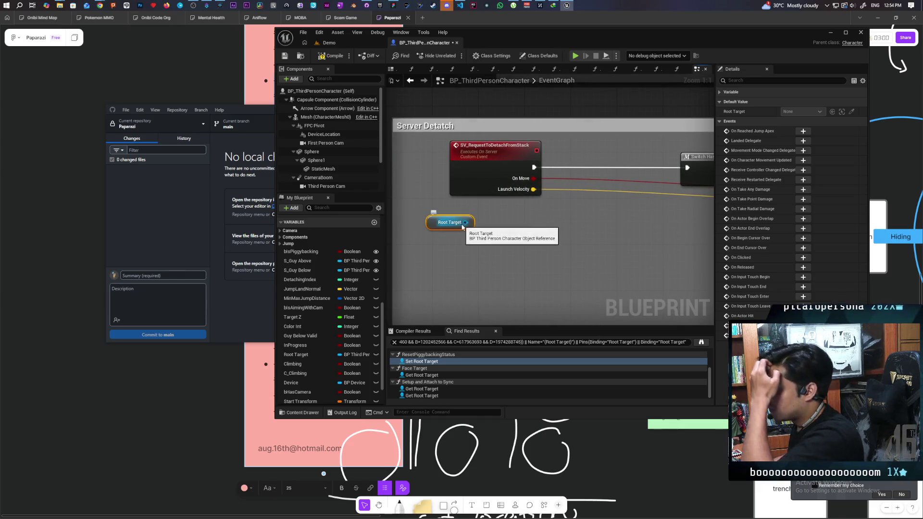
drag(465, 223, 479, 249)
text(get in pro)
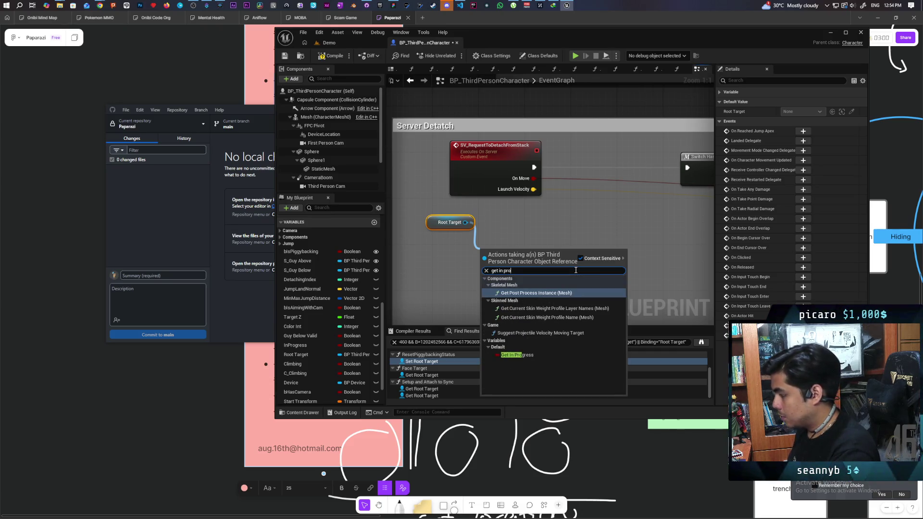
click(536, 353)
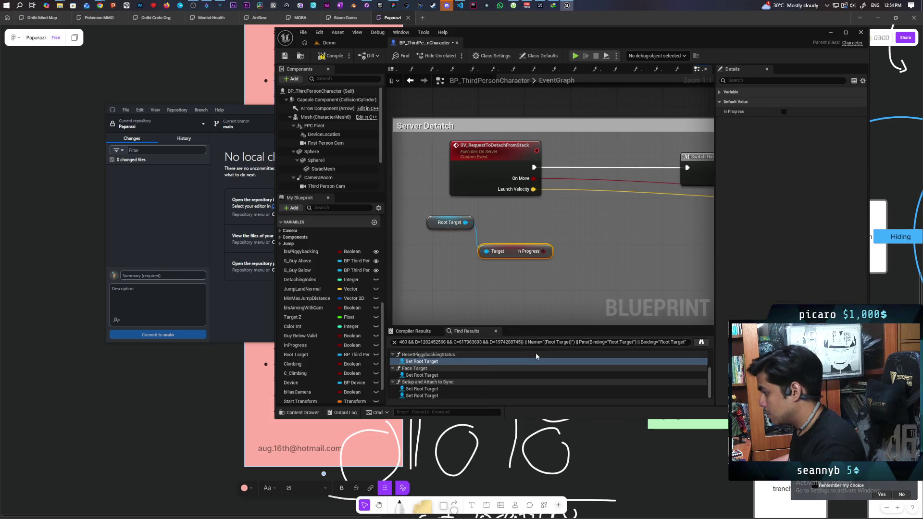
click(595, 216)
mouse_move(544, 251)
mouse_down()
mouse_move(602, 237)
mouse_move(586, 171)
mouse_up()
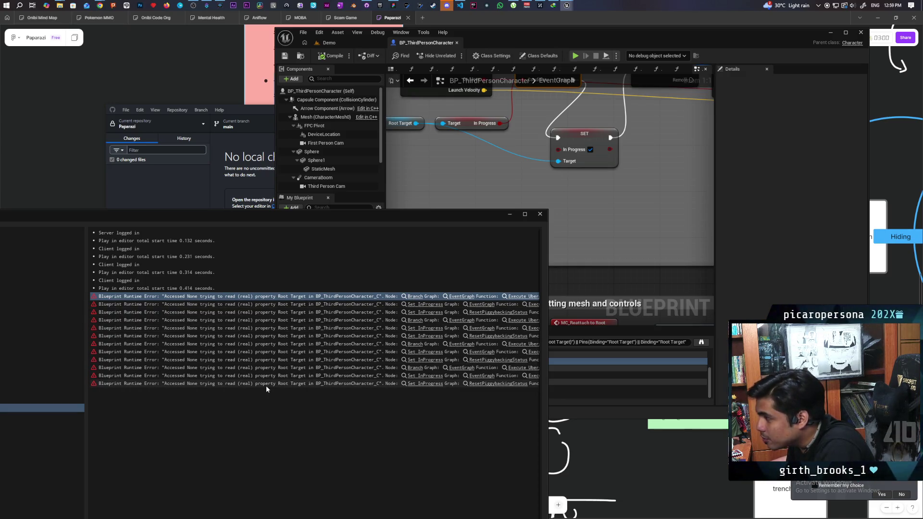
mouse_move(488, 152)
mouse_down()
mouse_move(499, 223)
mouse_move(521, 187)
mouse_move(526, 202)
mouse_move(518, 205)
mouse_up()
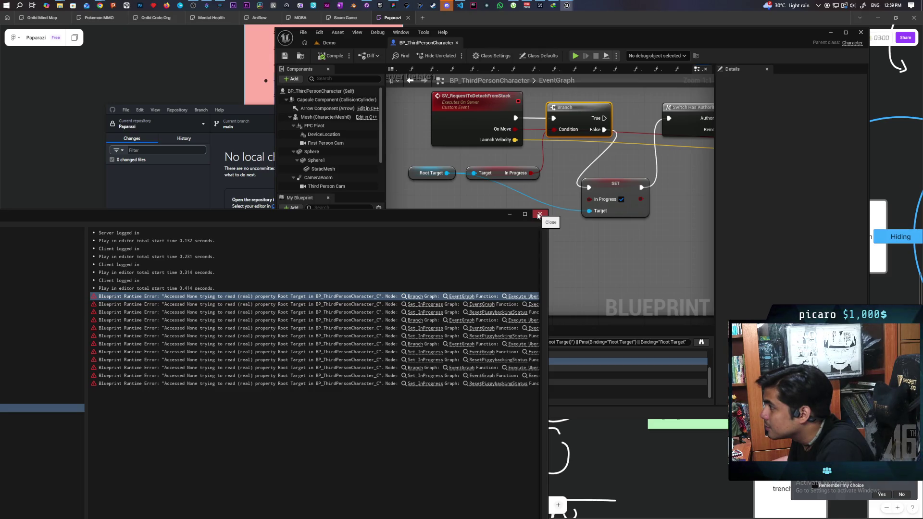
click(539, 214)
Rearrange the Root Target, SET In Progress, Branch, Switch Has Authority and detach event nodes
scroll(516, 236, down, 2)
scroll(516, 236, down, 1)
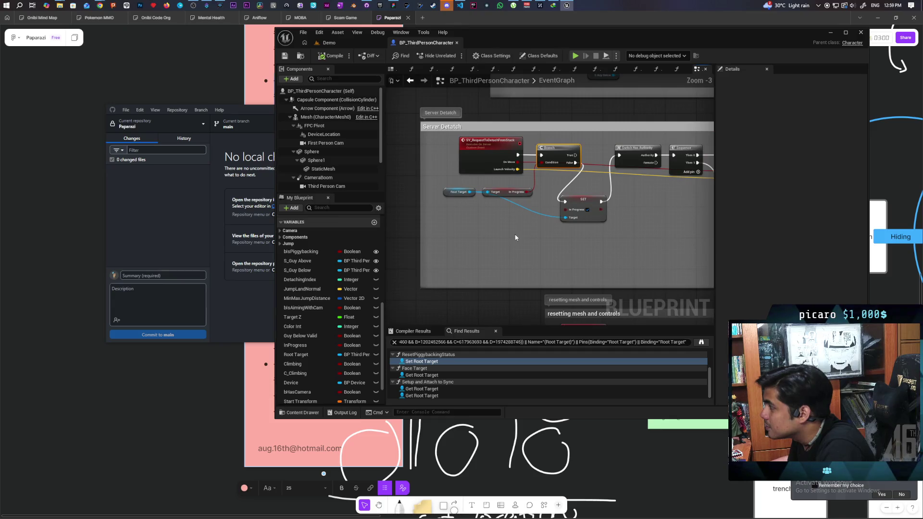
mouse_move(444, 255)
mouse_down()
mouse_move(510, 238)
mouse_move(499, 268)
mouse_up()
drag(567, 254, 591, 260)
drag(538, 201, 541, 240)
drag(617, 208, 610, 206)
drag(473, 213, 437, 215)
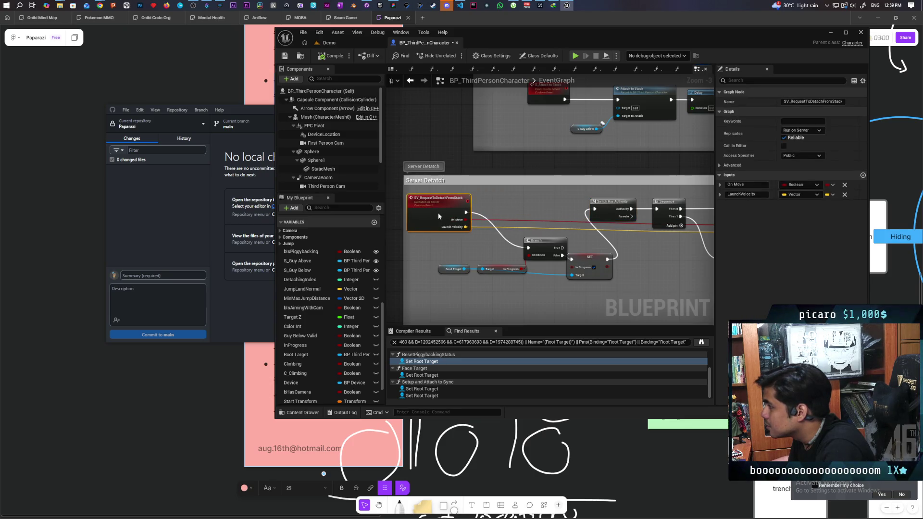
Add an Is Valid node fed by Root Target ahead of the Branch, then save
key(ctrl+v)
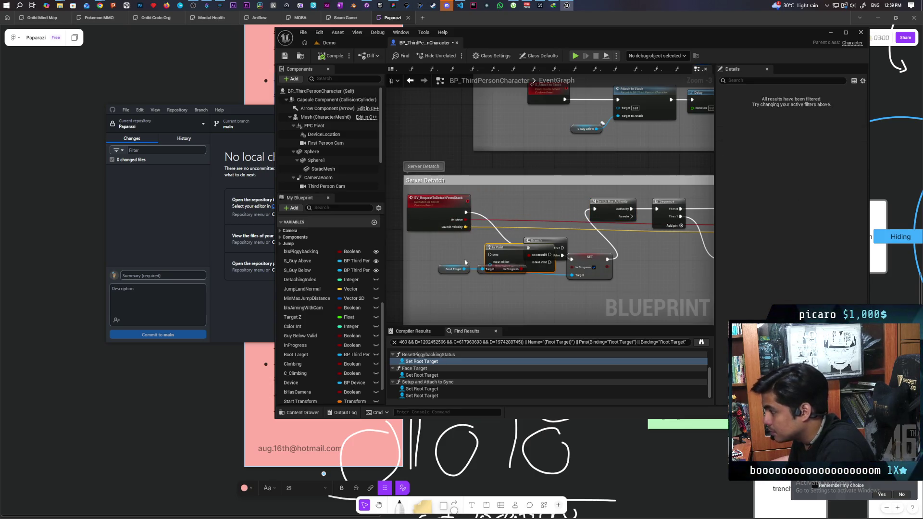
mouse_move(464, 269)
mouse_down()
mouse_move(489, 262)
mouse_move(495, 205)
mouse_move(480, 222)
mouse_move(487, 215)
mouse_move(510, 213)
mouse_up()
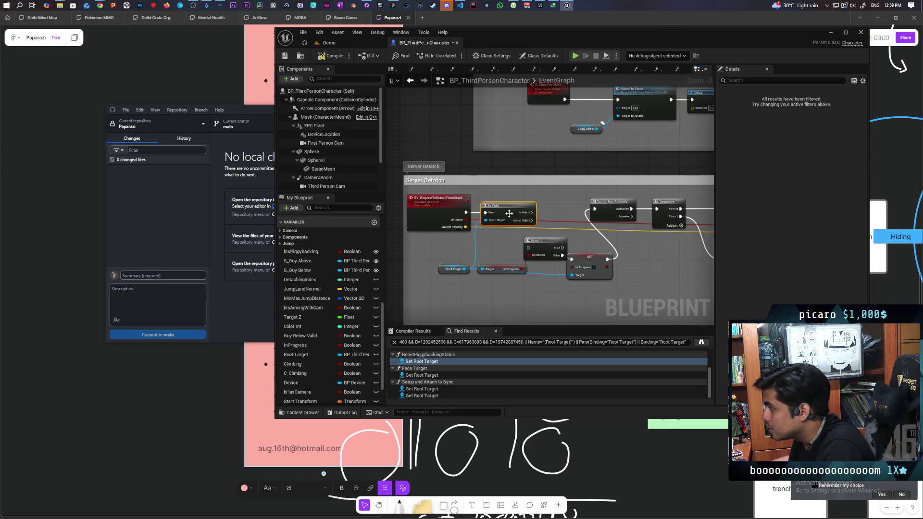
mouse_move(535, 244)
mouse_down()
mouse_move(551, 212)
mouse_move(531, 213)
mouse_up()
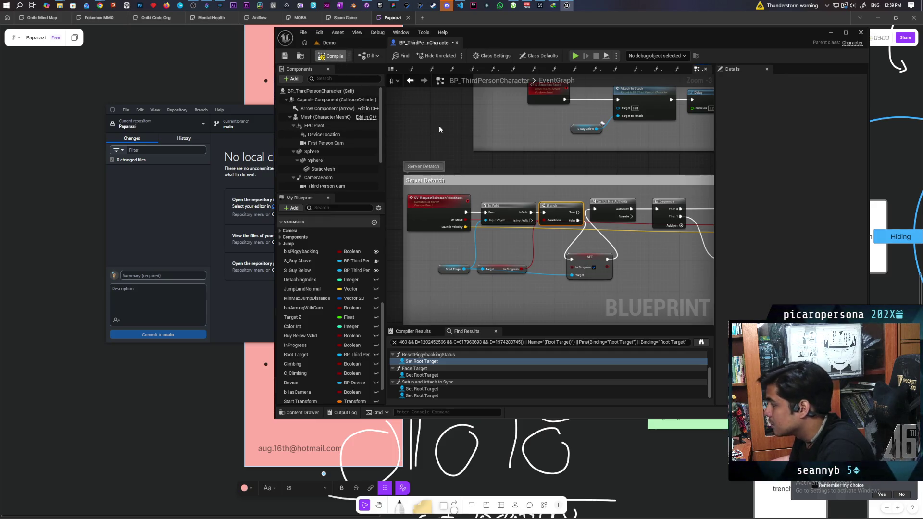
key(ctrl+s)
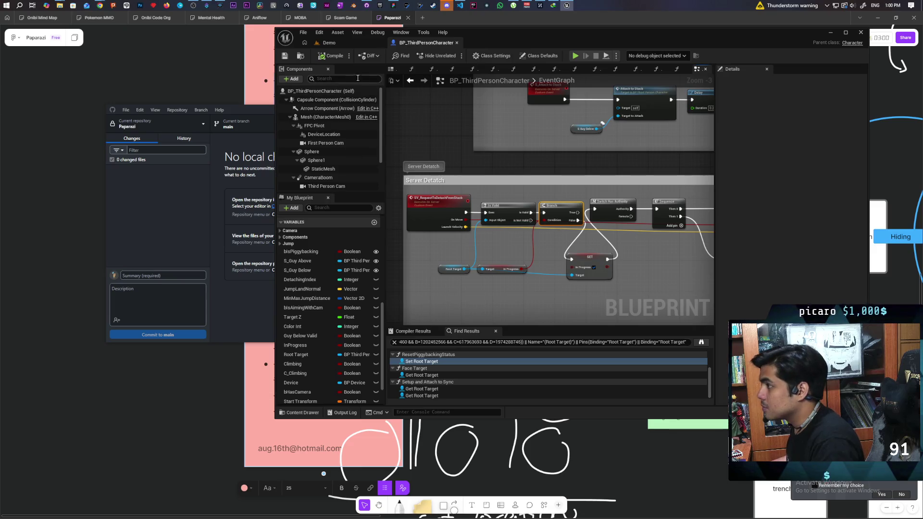
Switch to the Demo level viewport
click(347, 45)
Launch a Play In Editor multiplayer session with three clients
click(454, 55)
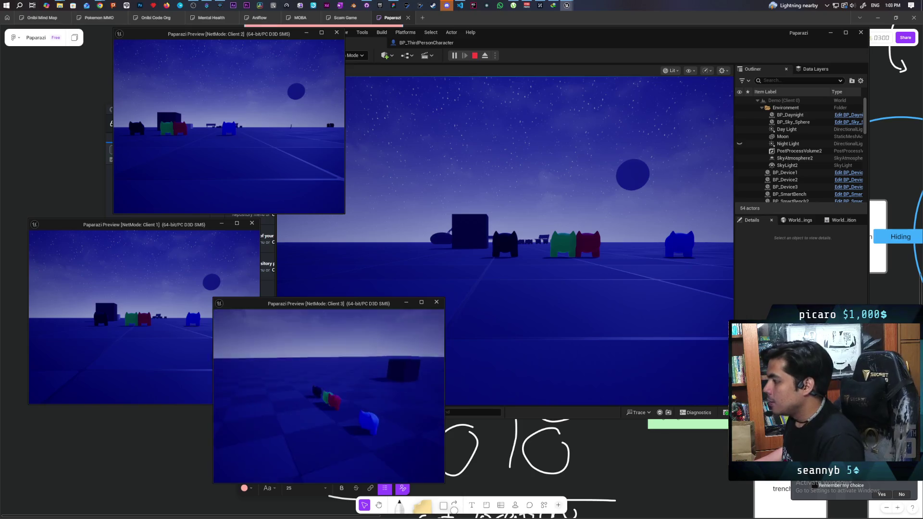
Walk the characters onto each other in the main and Client 2 windows, then stop Play In Editor
click(494, 289)
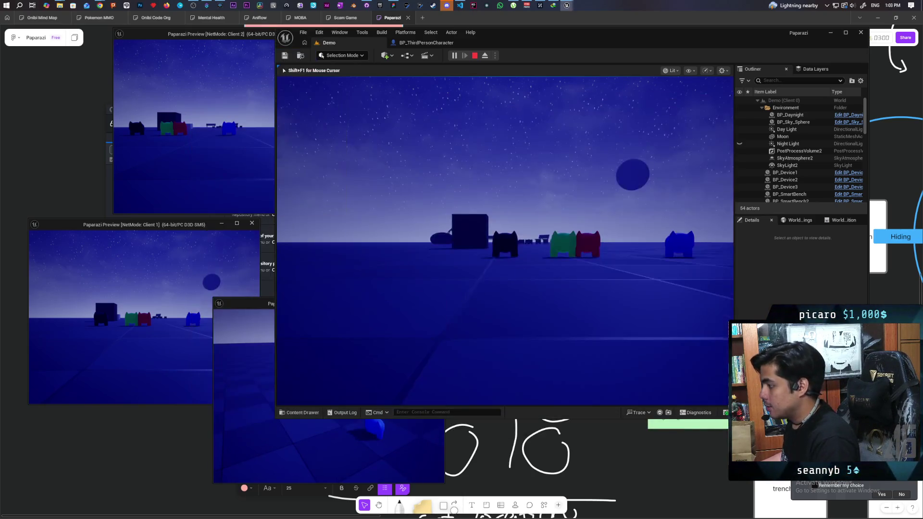
key(space)
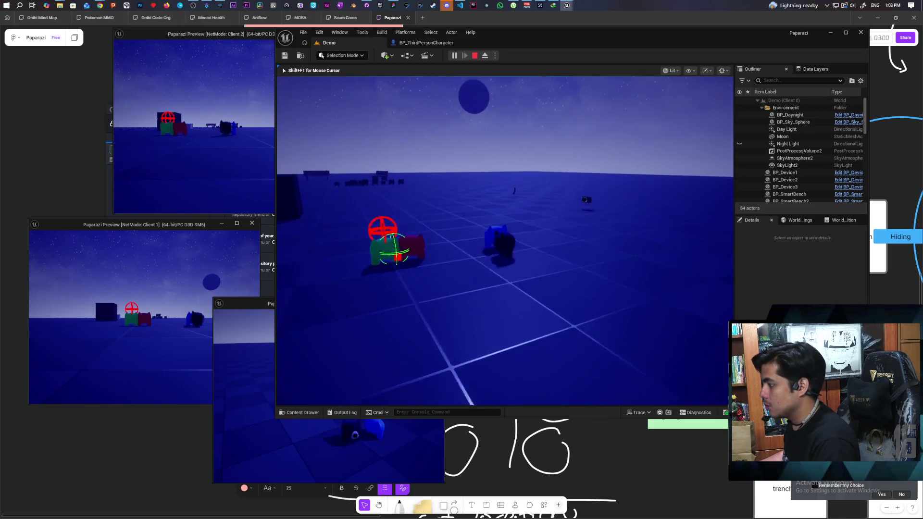
click(505, 241)
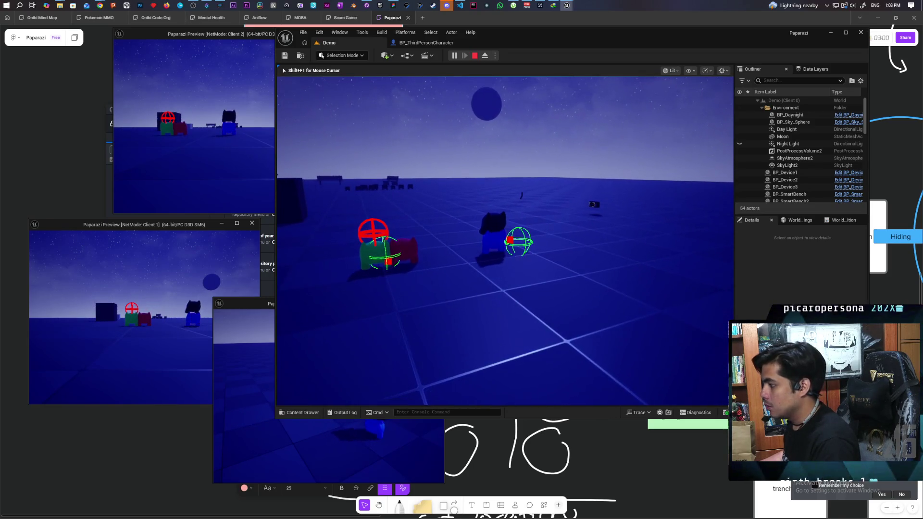
key(s)
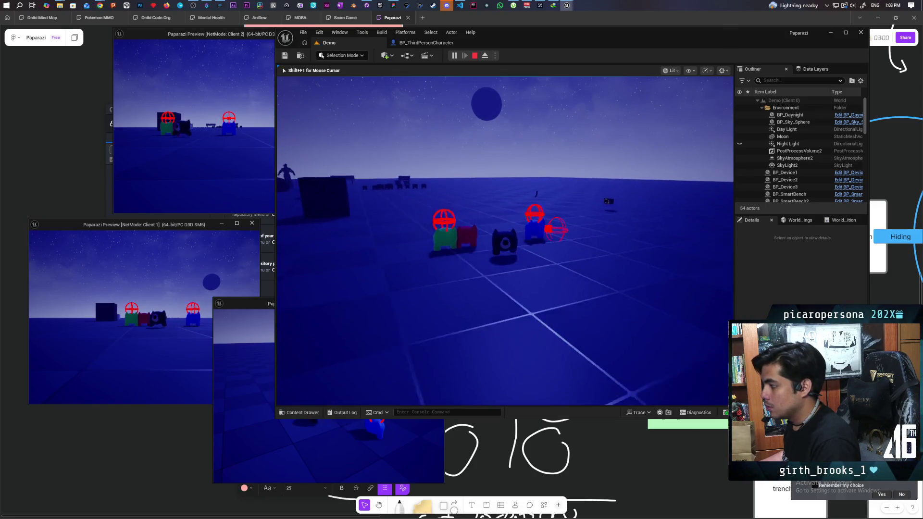
key(alt+Tab)
key(w)
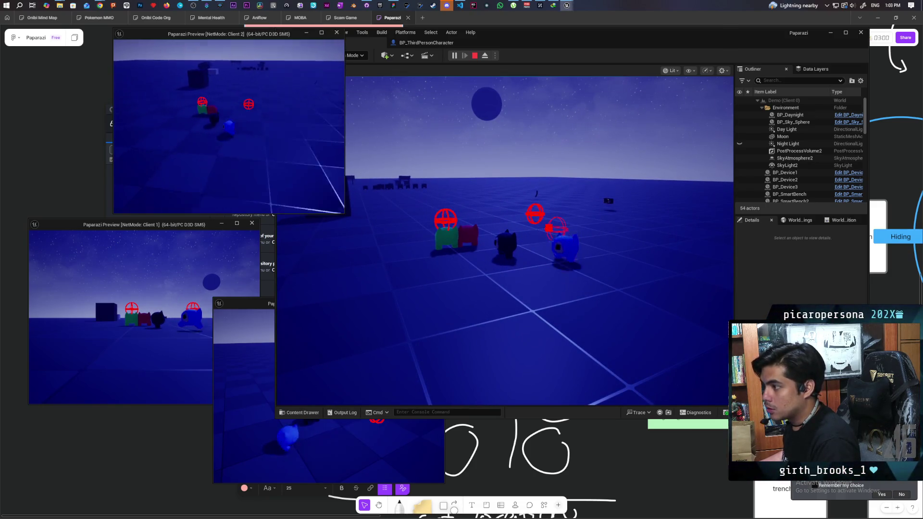
key(w)
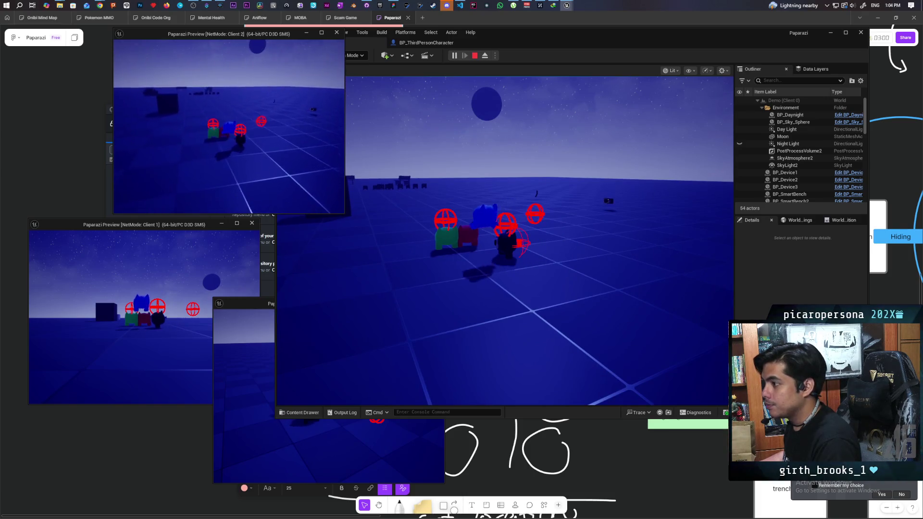
key(Escape)
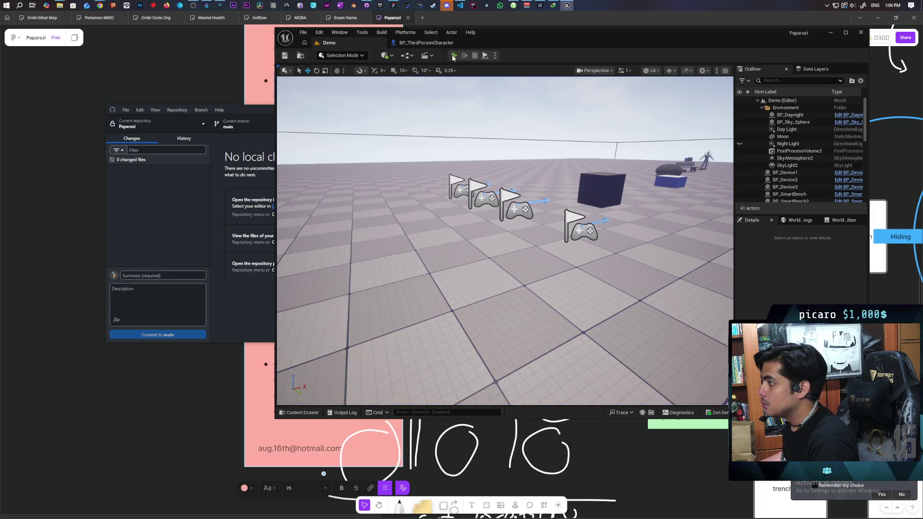
Start a new multiplayer session and walk the blue and green characters toward the red one
key(alt+p)
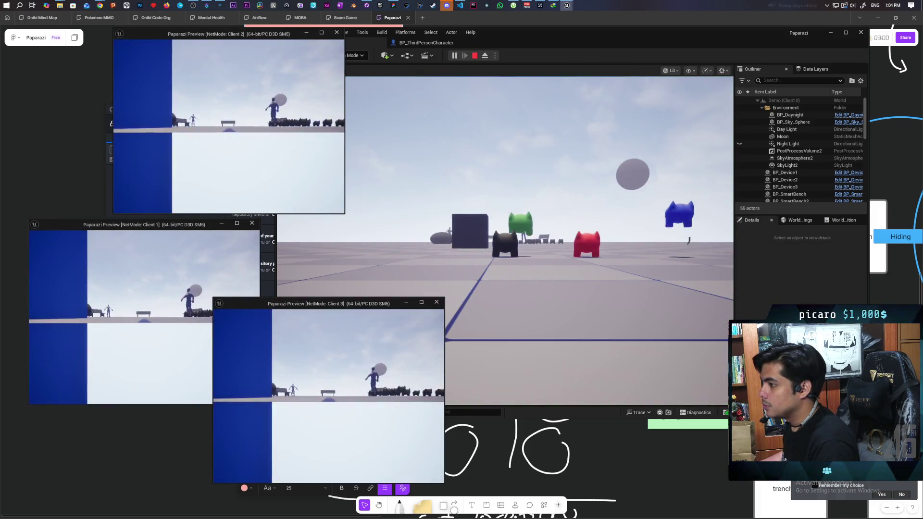
click(445, 313)
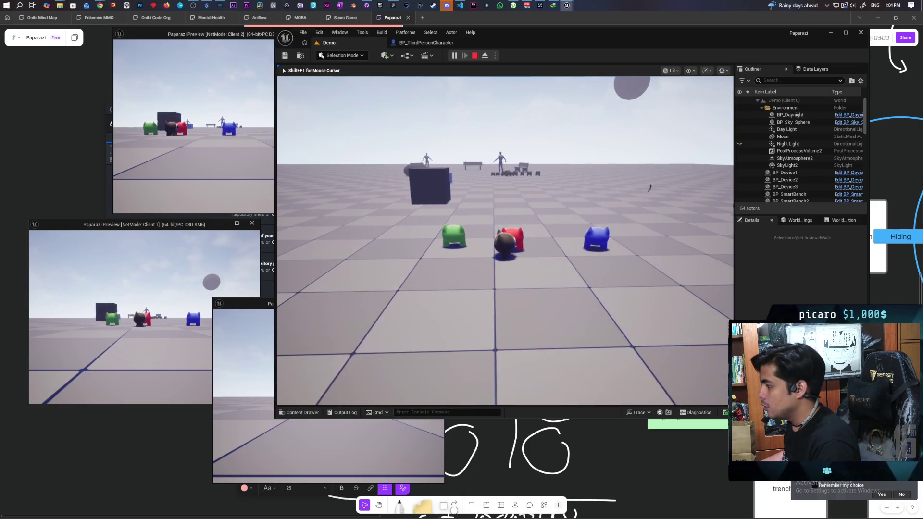
key(alt+Tab)
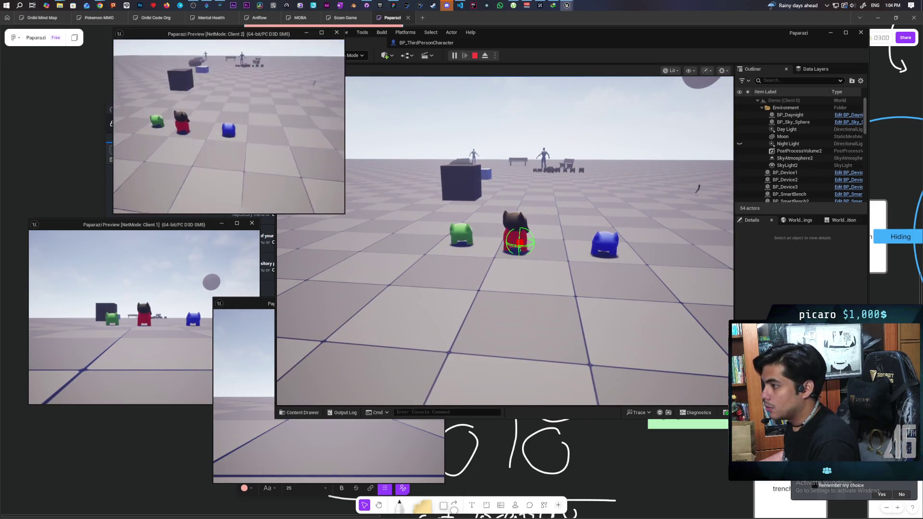
key(w)
click(460, 216)
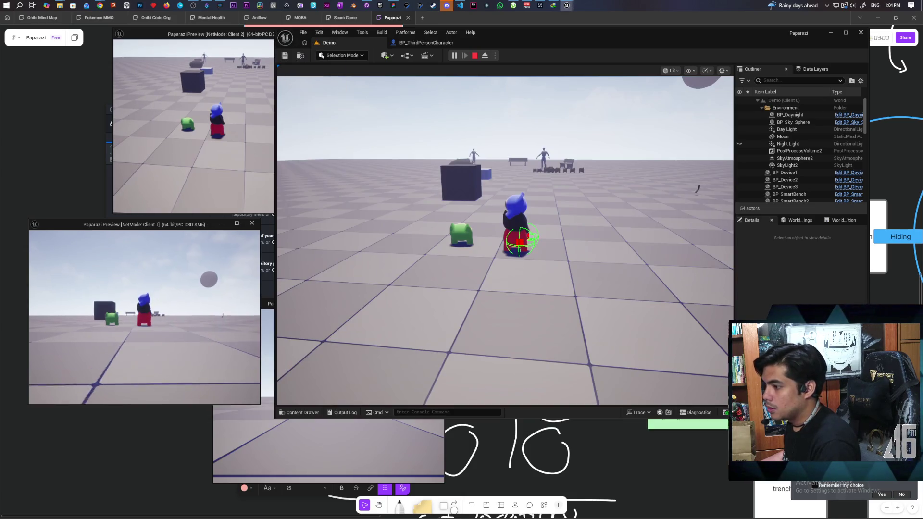
click(174, 319)
click(327, 452)
key(w)
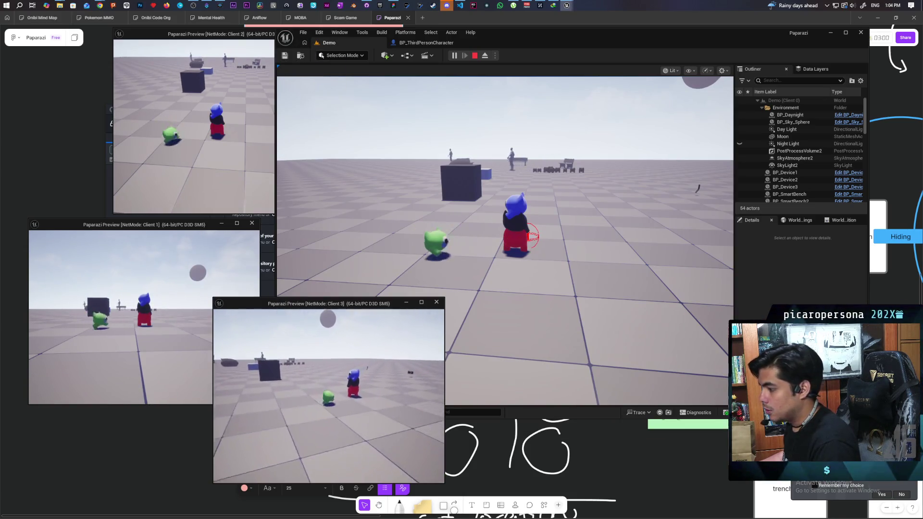
Walk the black character into the red and green group and away again, then stop PIE
click(481, 193)
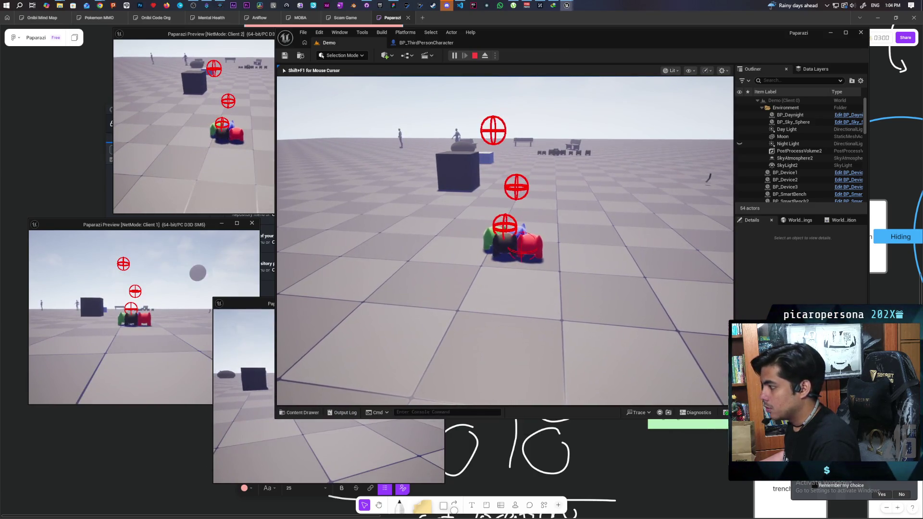
key(w)
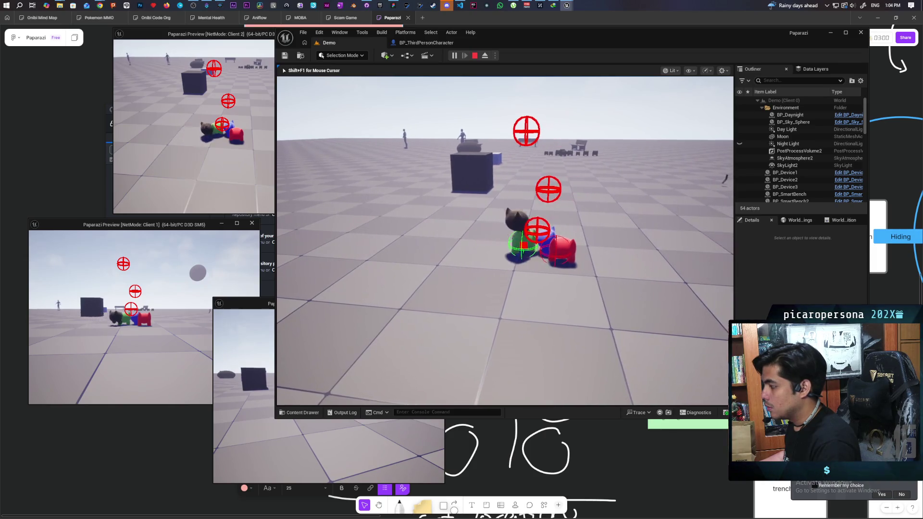
key(d)
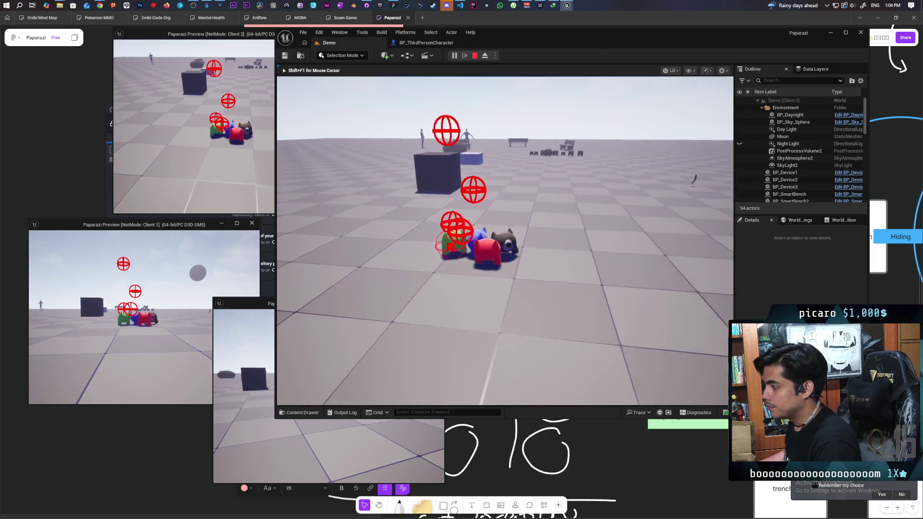
key(w)
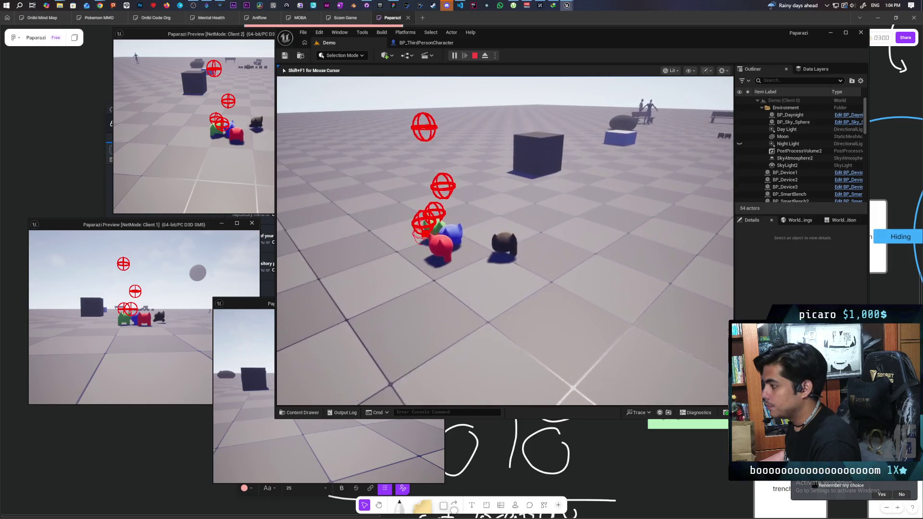
key(w)
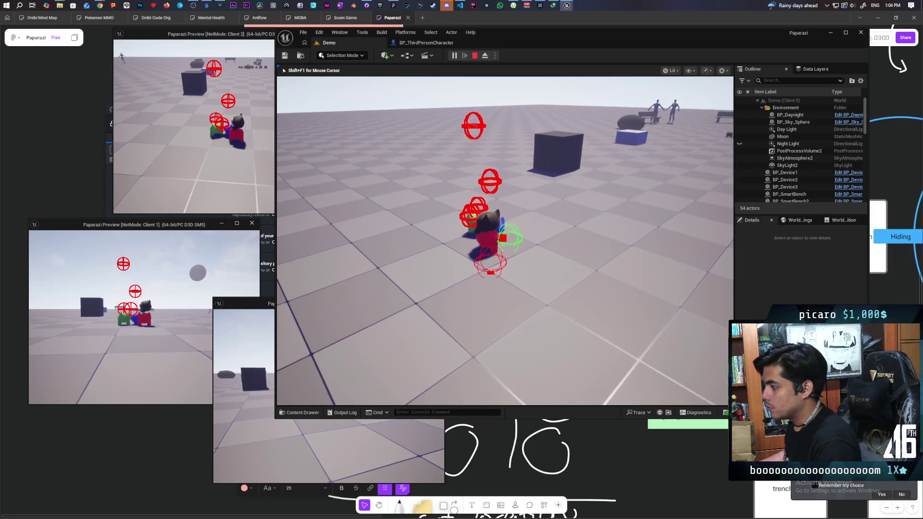
key(d)
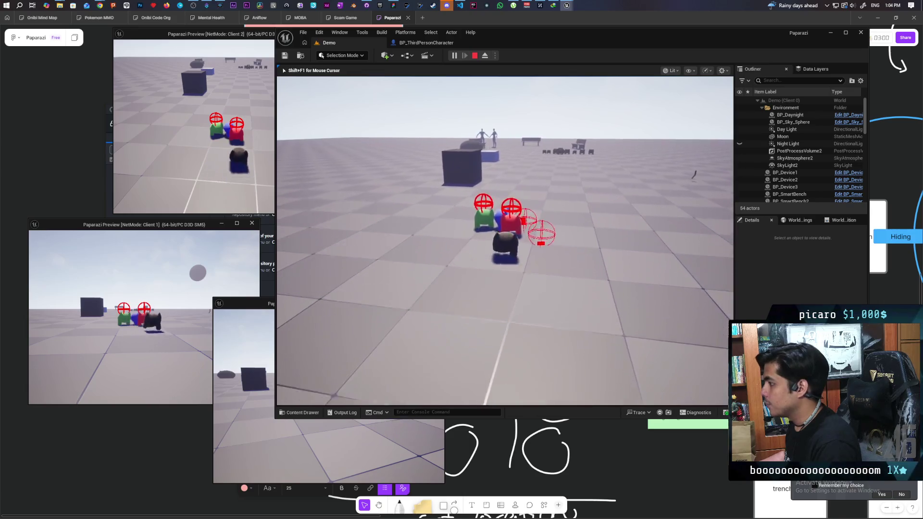
key(Escape)
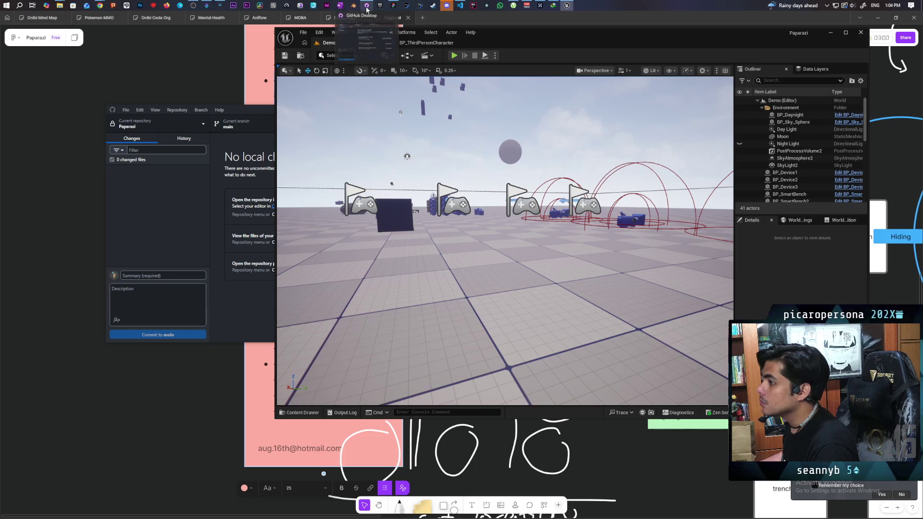
In GitHub Desktop, enter the summary 'added in progress check for detach' and an explanatory description
click(380, 13)
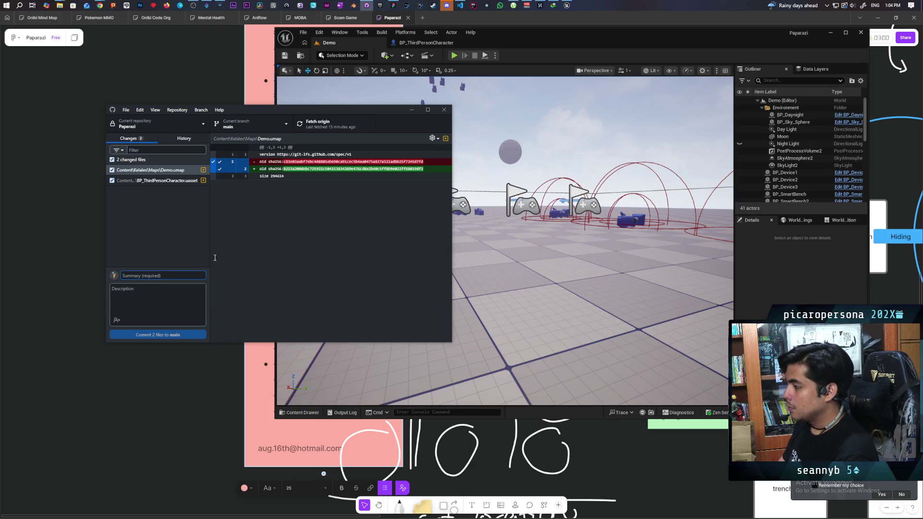
text(added  in pro)
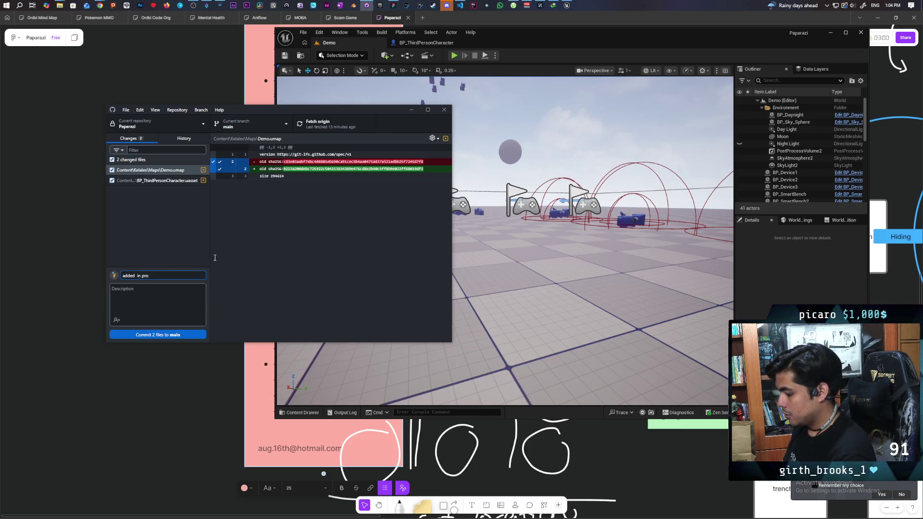
text(gress check for detach)
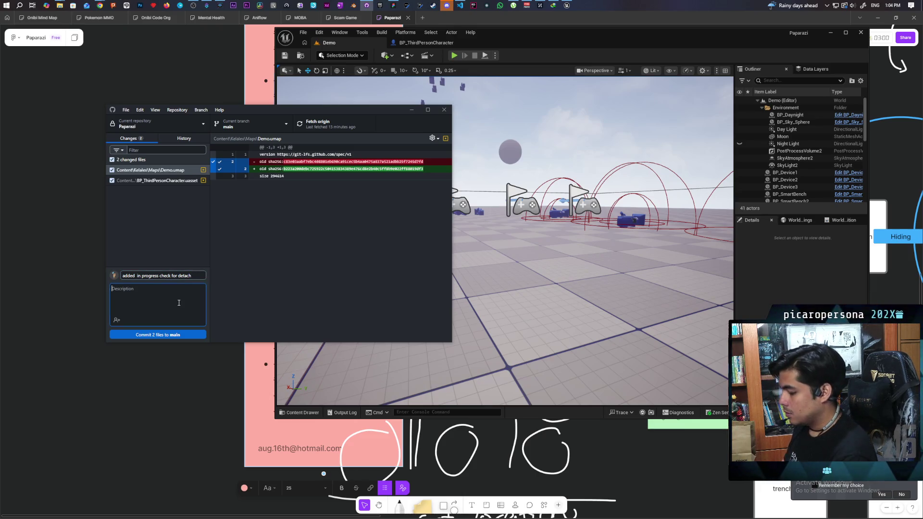
key(Tab)
text(this to a)
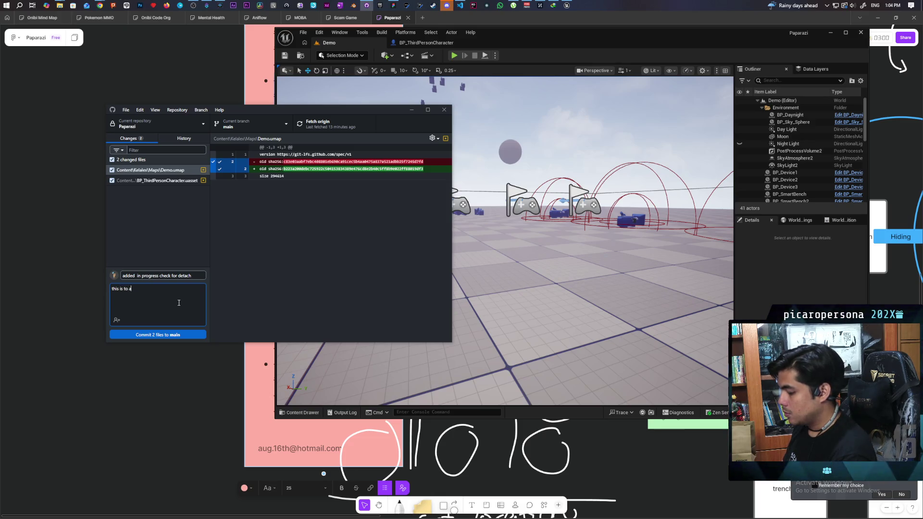
text(id someone from)
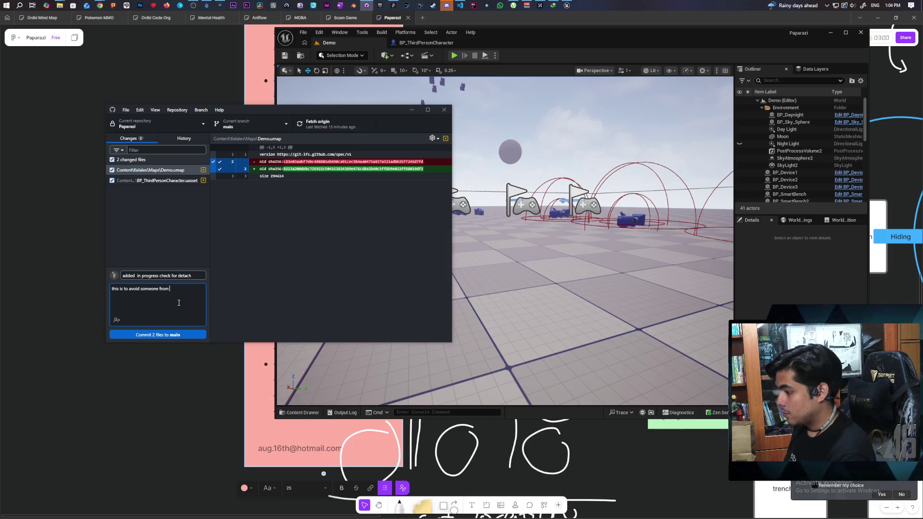
text( tac)
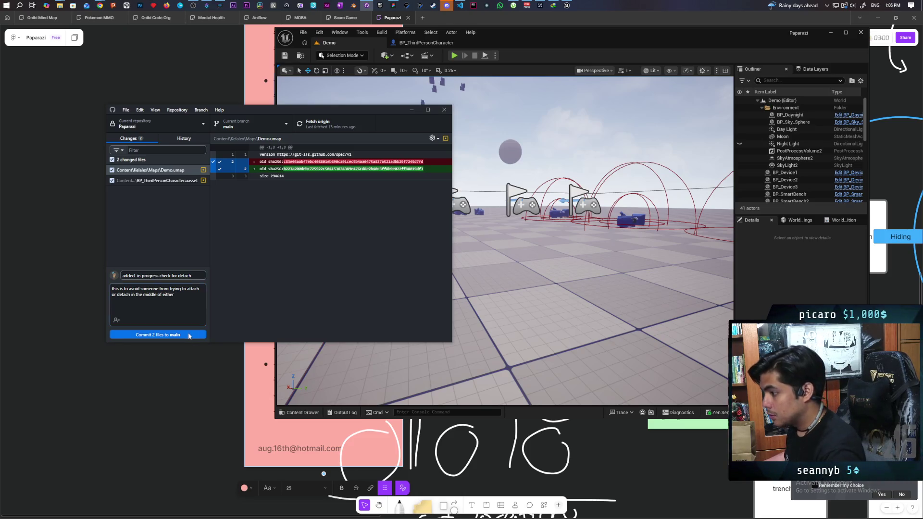
Commit the two changed files to main
click(159, 335)
click(334, 124)
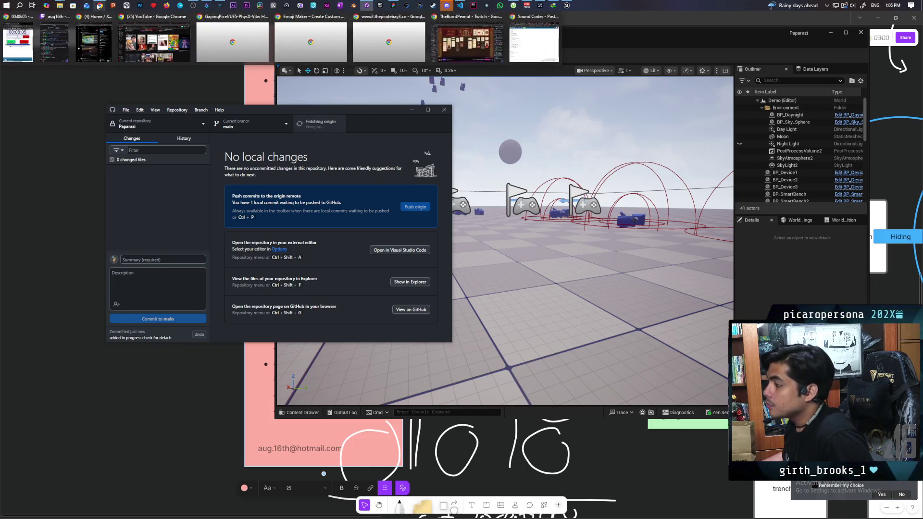
click(389, 41)
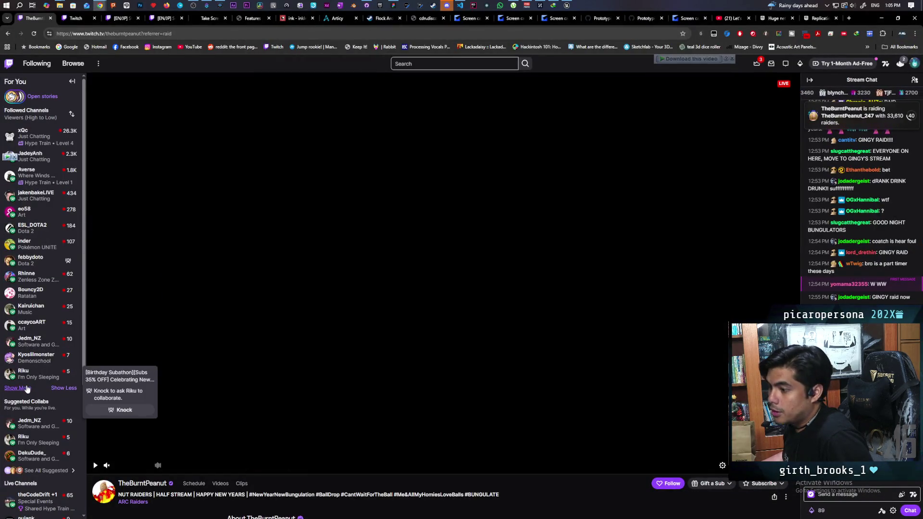
Open the Jedm_NZ live channel, unmute it, and send a chat message about having lunch
click(41, 346)
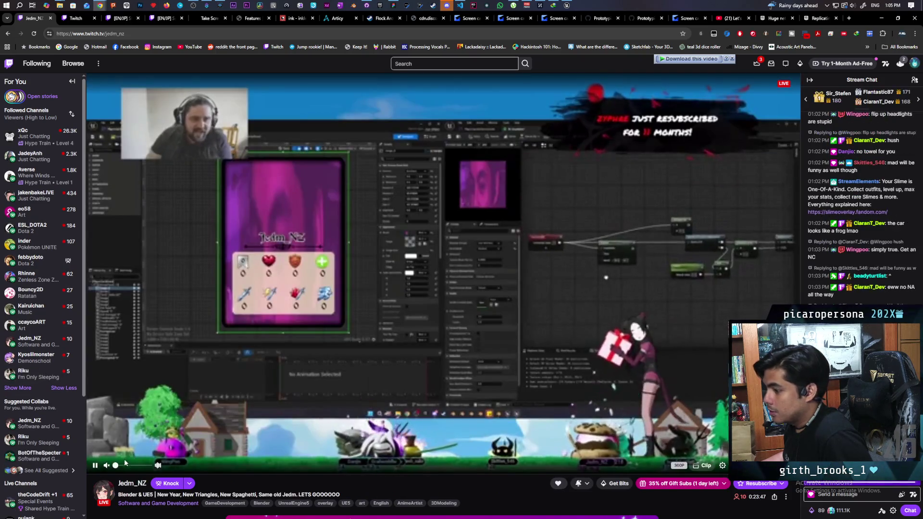
click(125, 465)
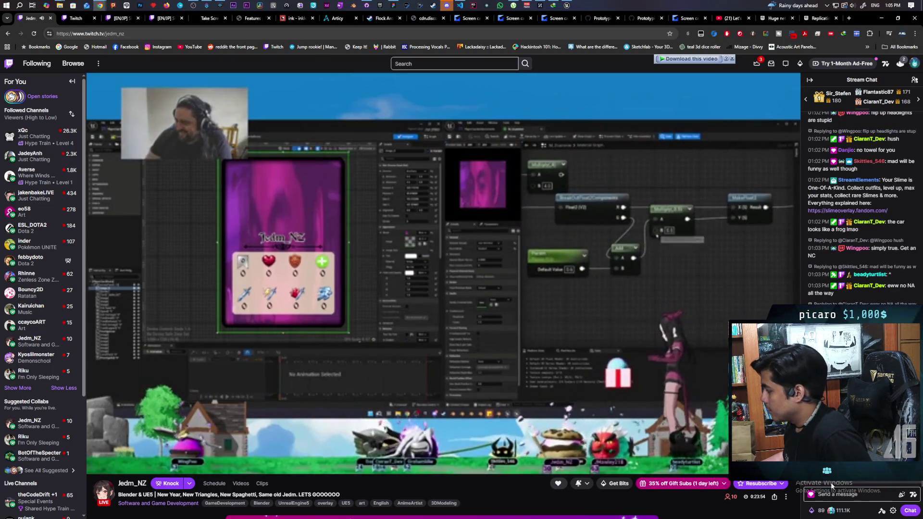
click(847, 494)
text(sir pl)
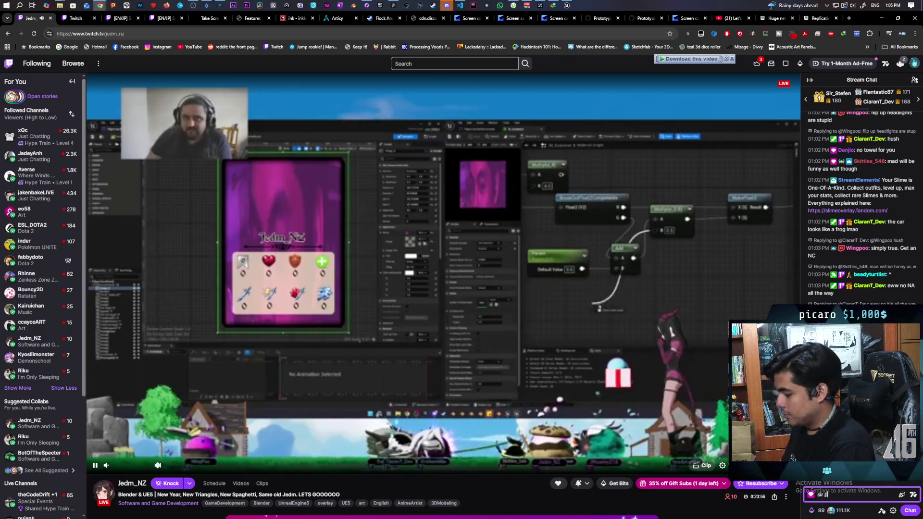
text(s be my youtube m)
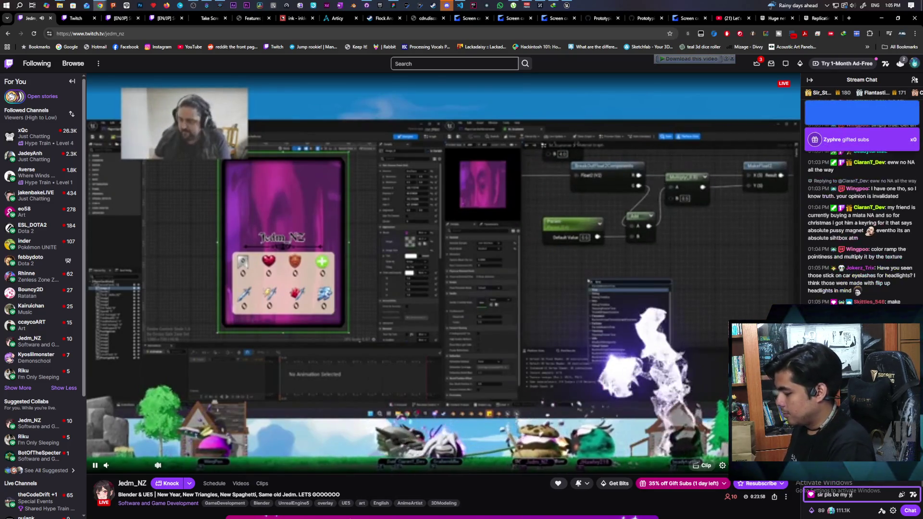
key(BackSpace)
text(while i)
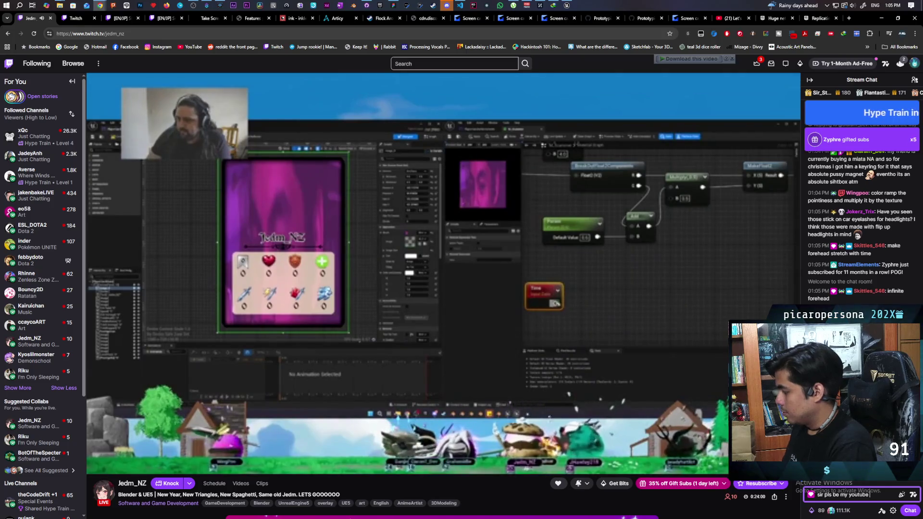
text( h)
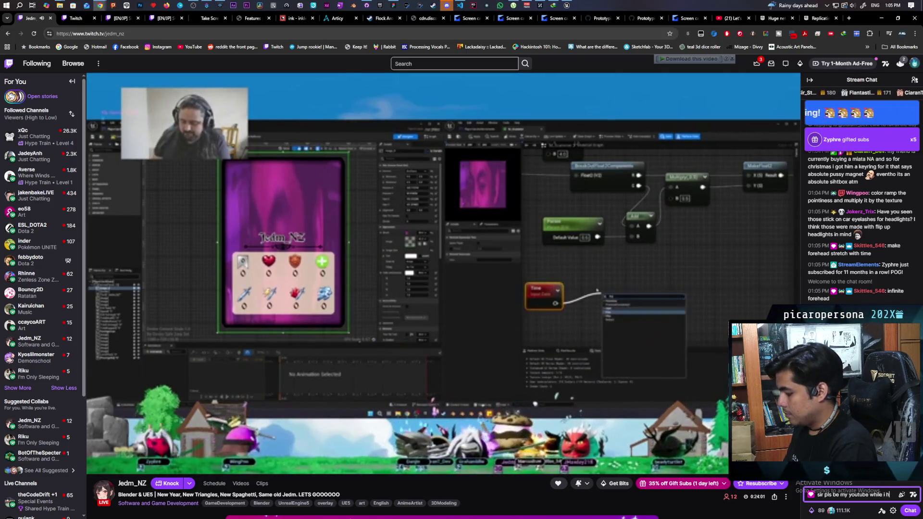
text(ave lunch)
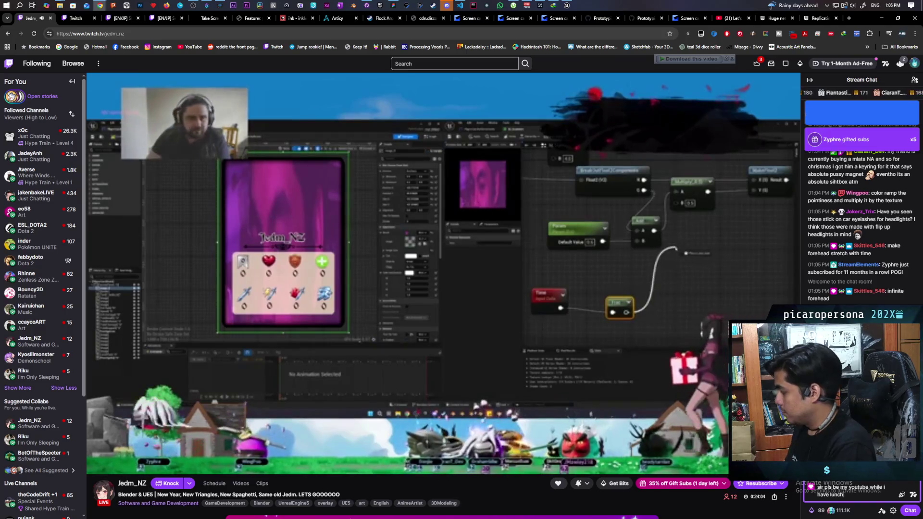
key(Return)
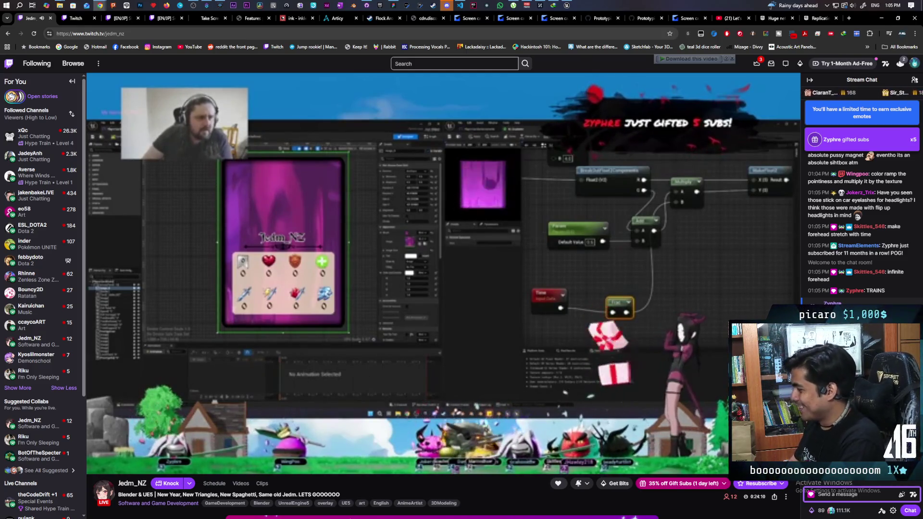
Send three more chat messages: 'wtf his wutFace', a FailFish emote, and a lunch note
text(wtf is t)
text(his wutFace)
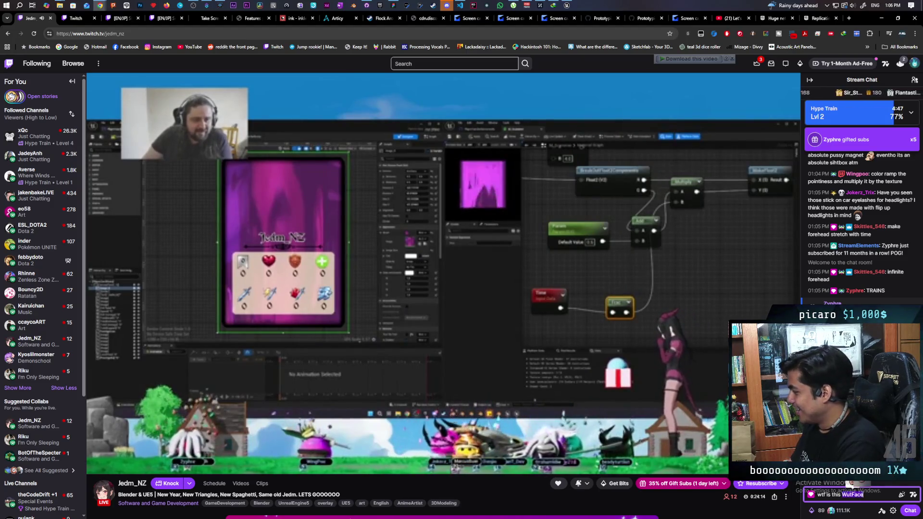
key(Return)
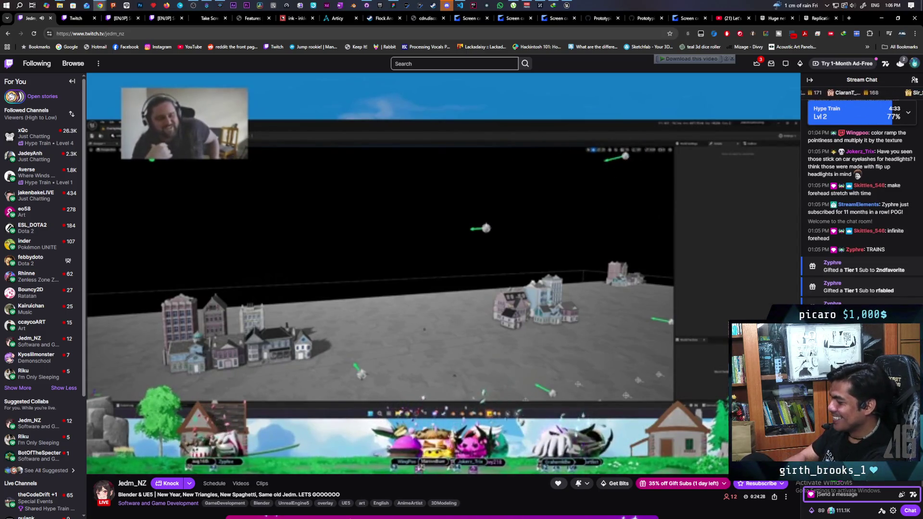
text(IlFish)
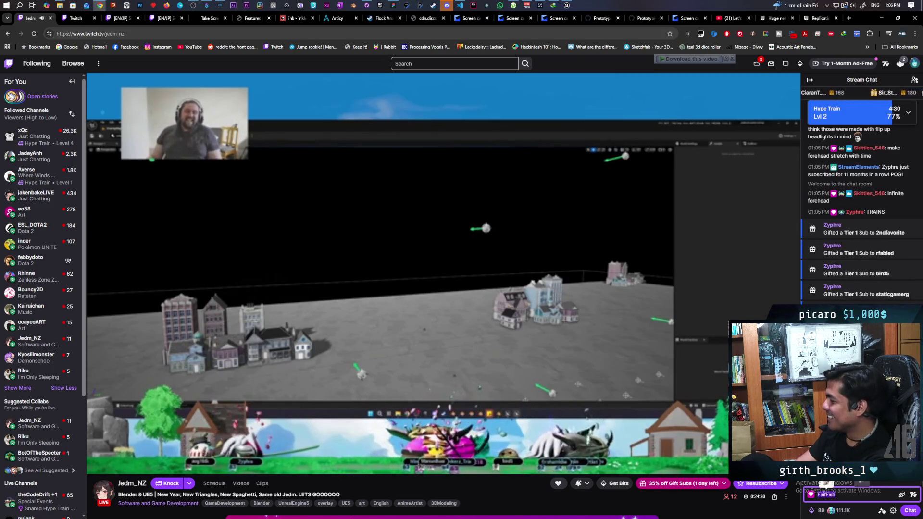
key(Return)
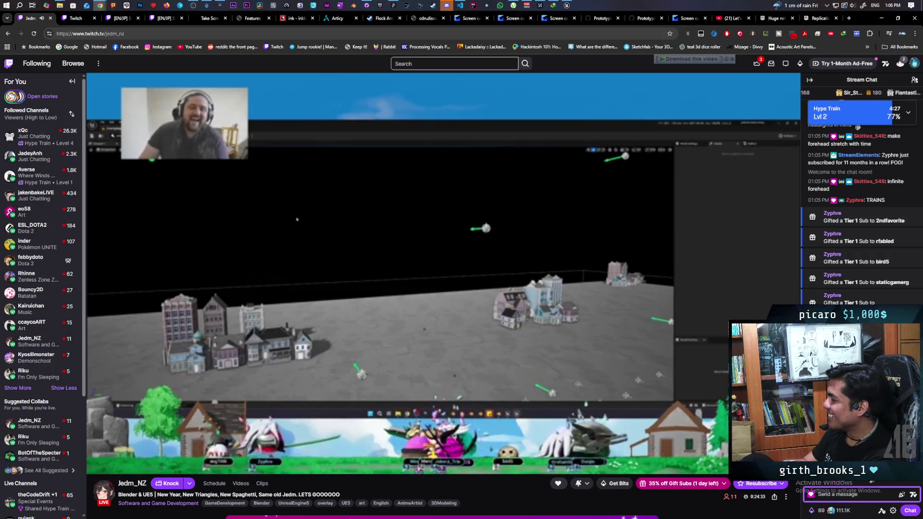
text(im having lunch DansGame)
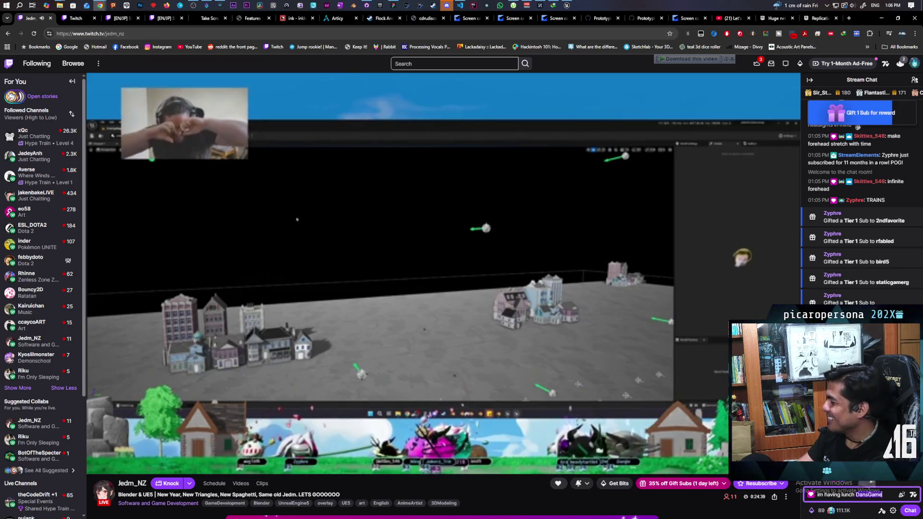
key(Return)
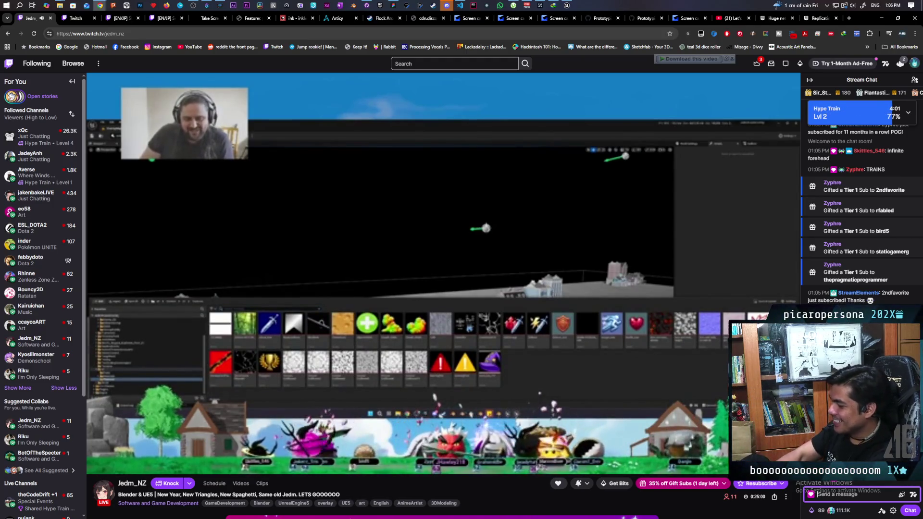
text(:scam)
Send the short emote message to the stream chat
key(Return)
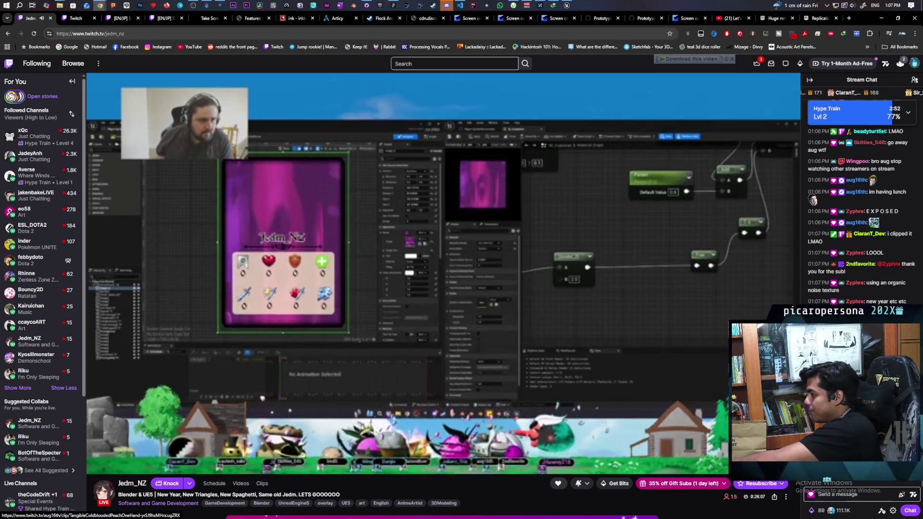
Watch the 'uh oh' clip linked in chat, pause it, and return to the live channel
click(847, 318)
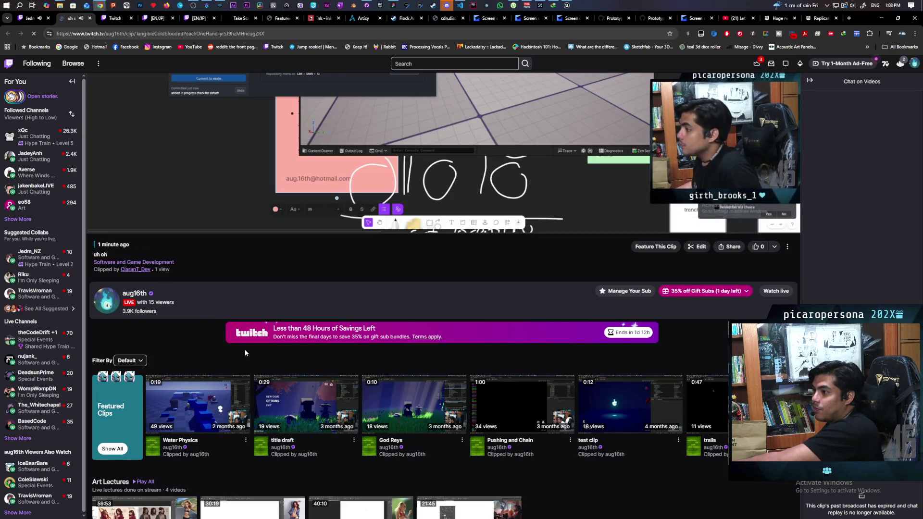
scroll(239, 261, down, 2)
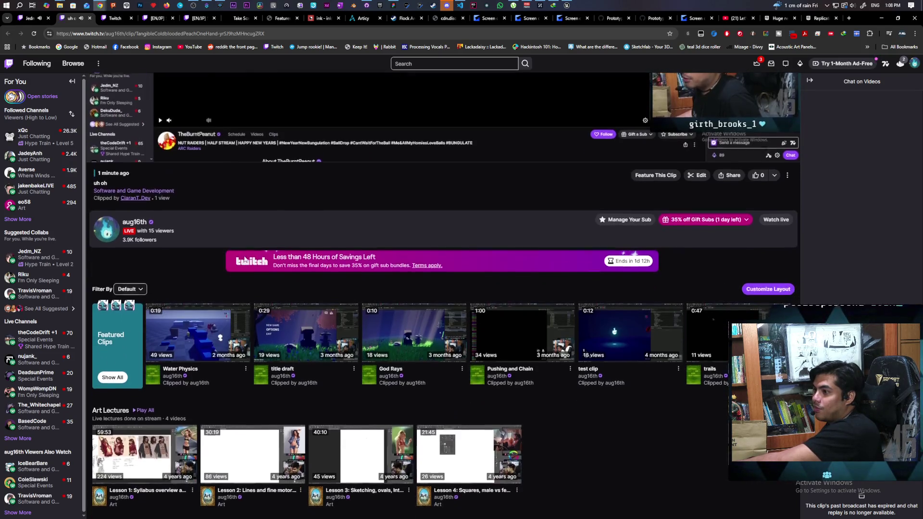
scroll(257, 248, up, 6)
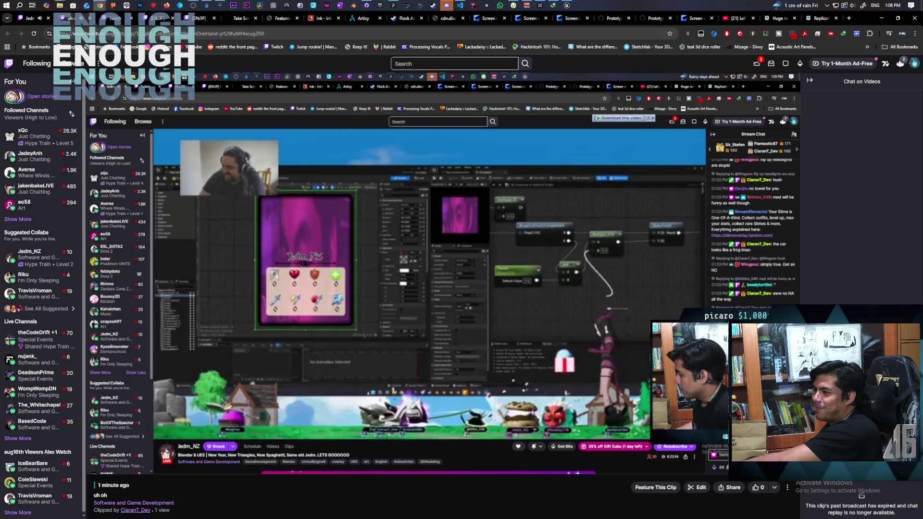
mouse_move(131, 457)
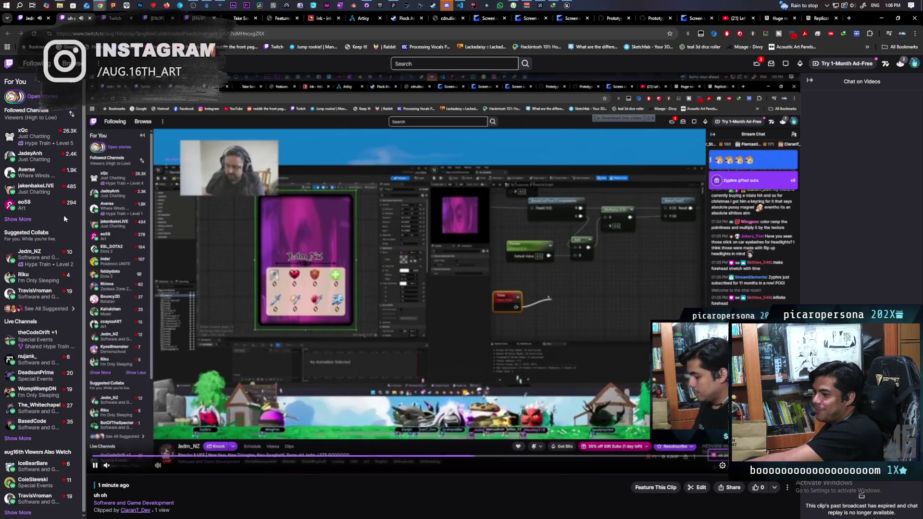
key(space)
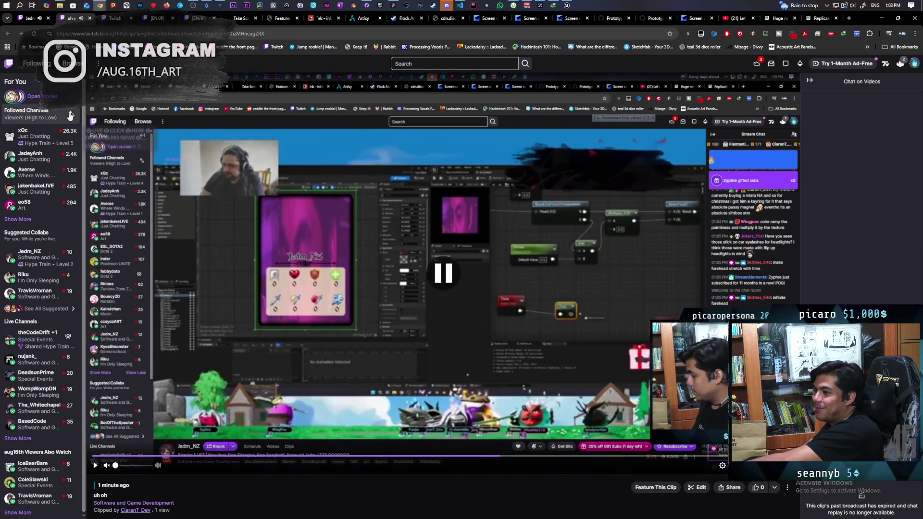
key(alt+Left)
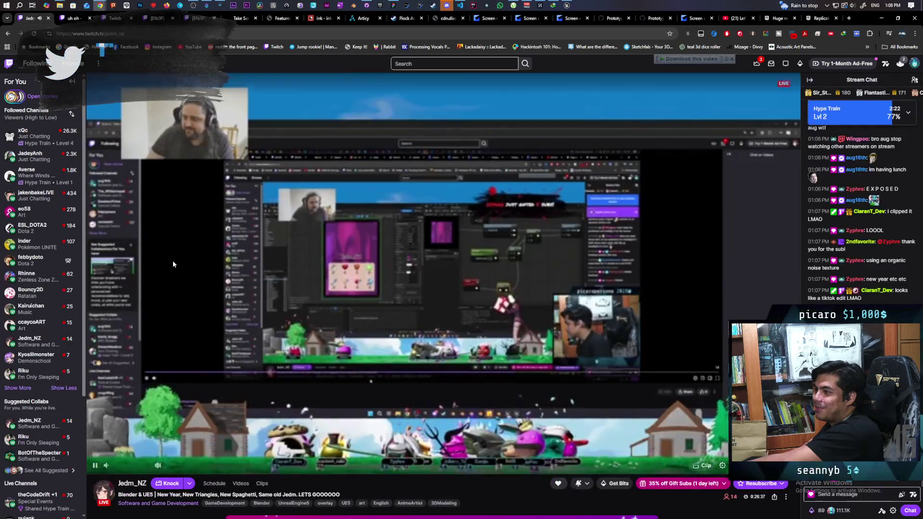
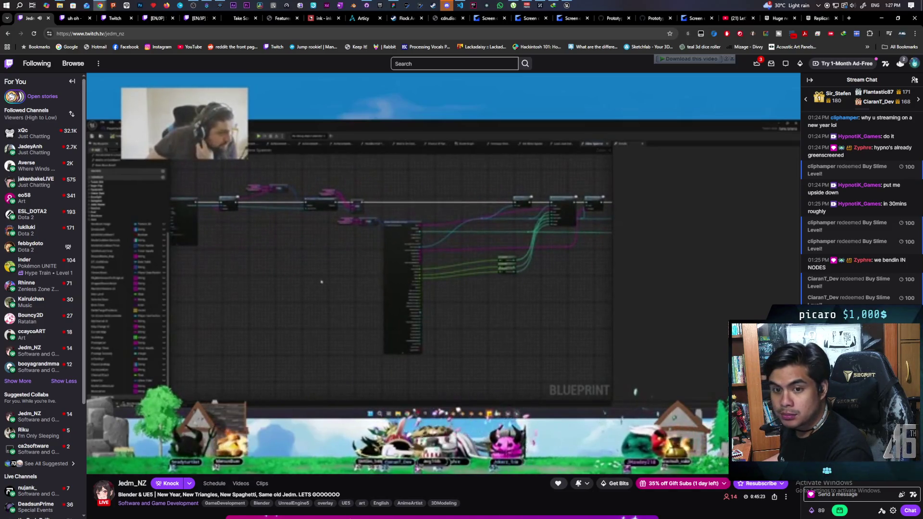
Snip an area of the stream, send it as an image in the streamer's Discord DM, and return
key(super+shift+s)
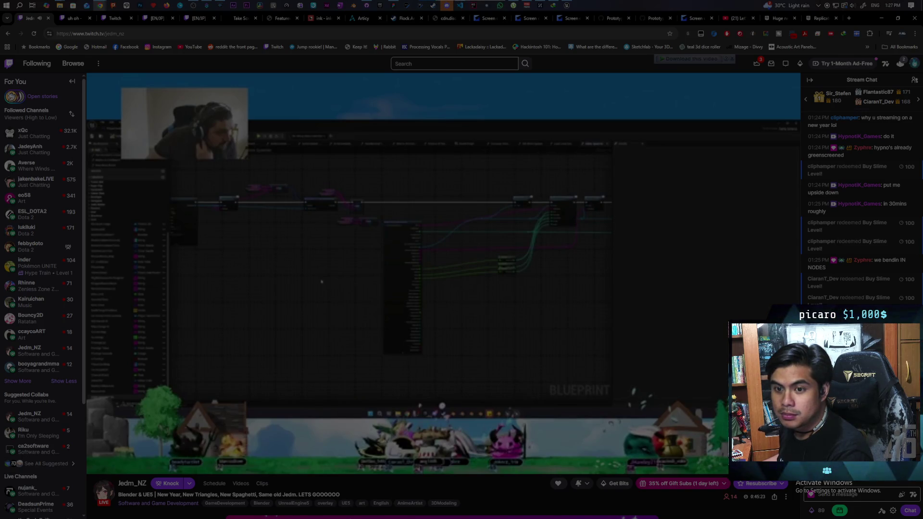
click(322, 281)
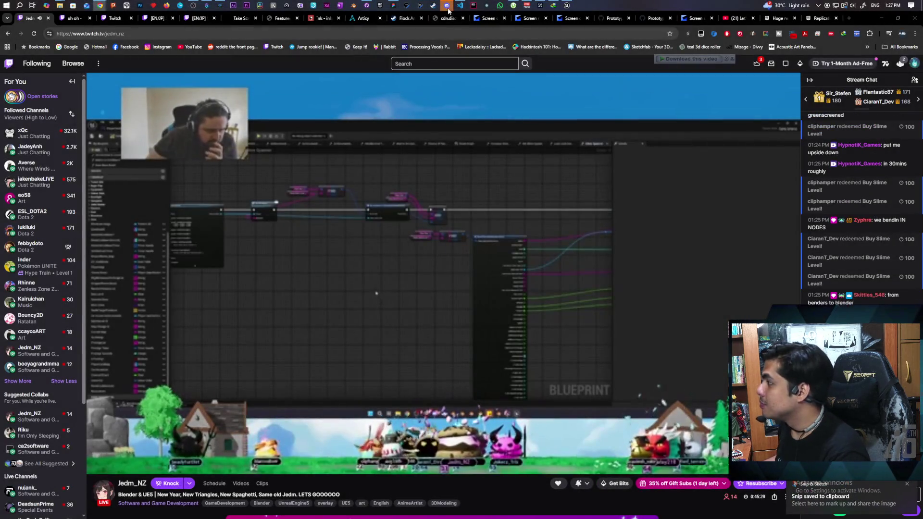
key(alt+Tab)
click(432, 265)
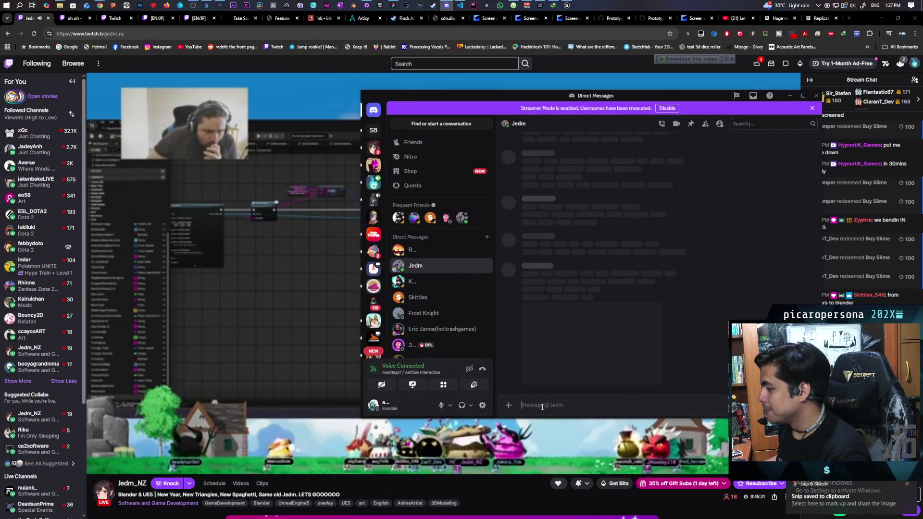
key(ctrl+v)
key(Return)
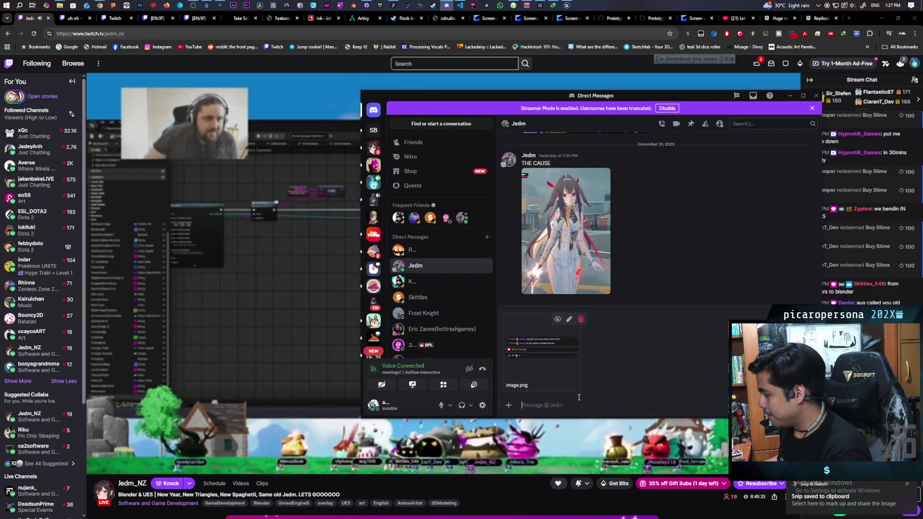
key(alt+Tab)
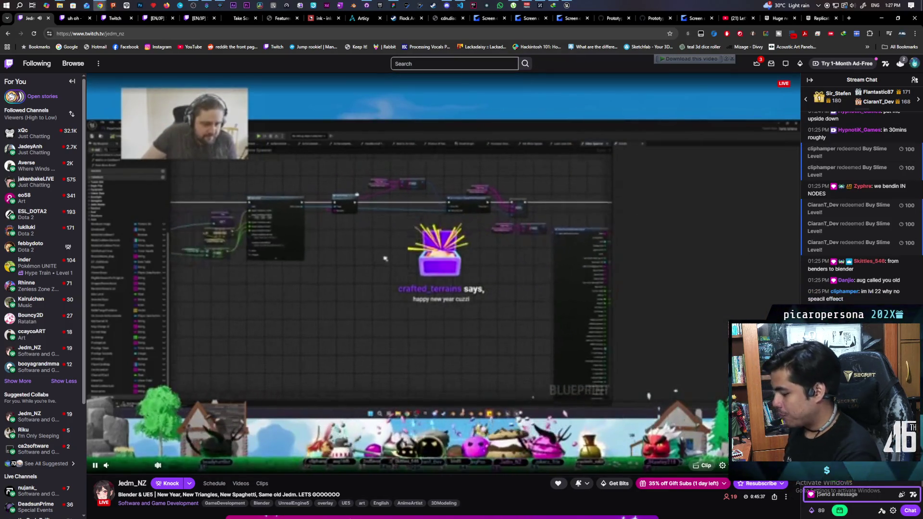
Type 'sir I sent you a discord image' into the stream chat box
text(sir I sent)
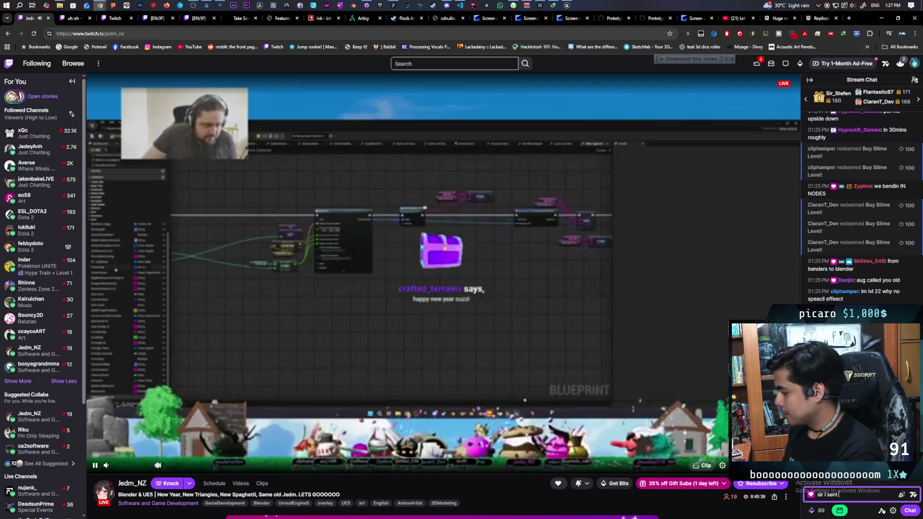
text( you a di)
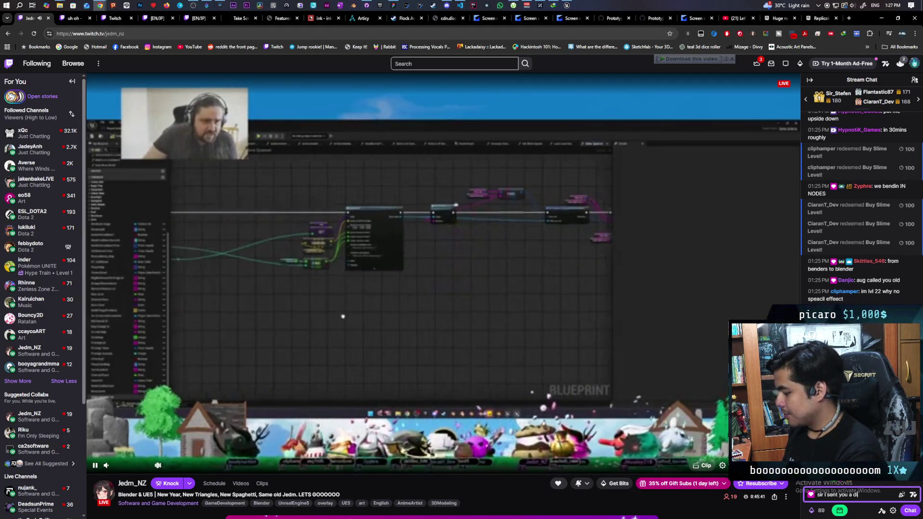
text(scord)
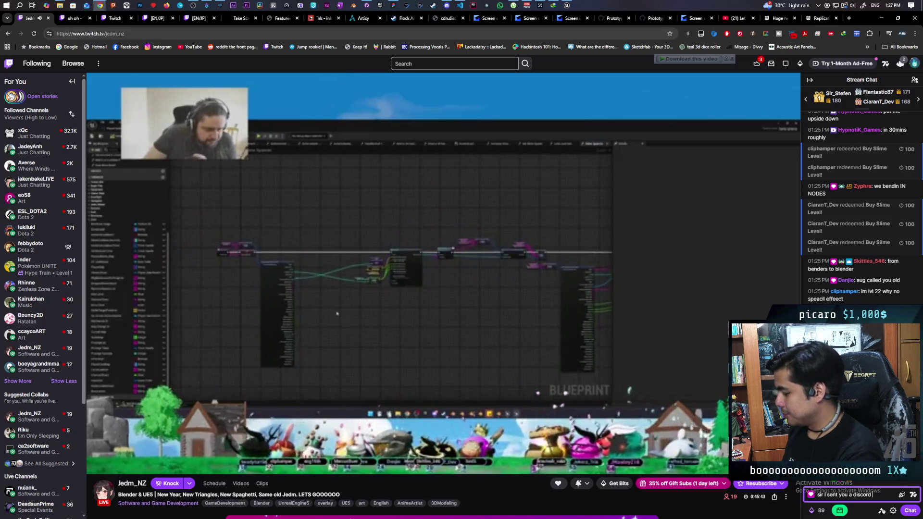
text( image)
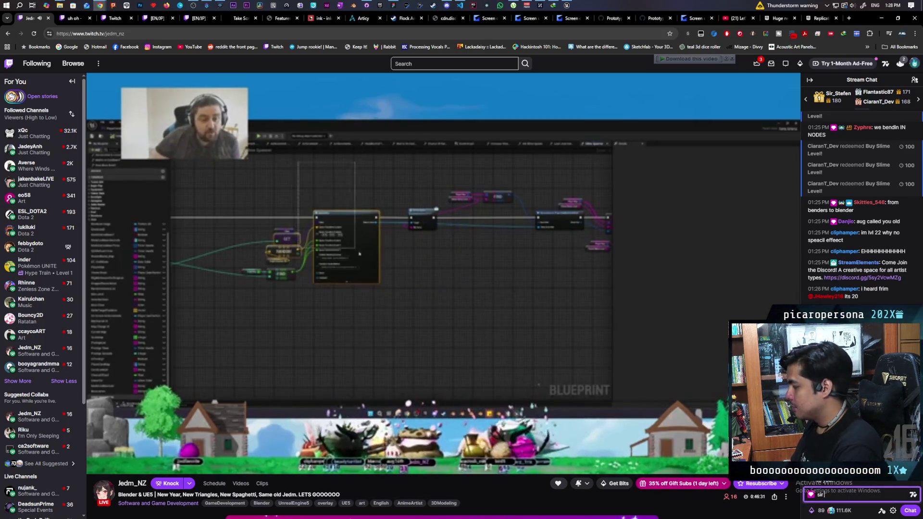
text(r)
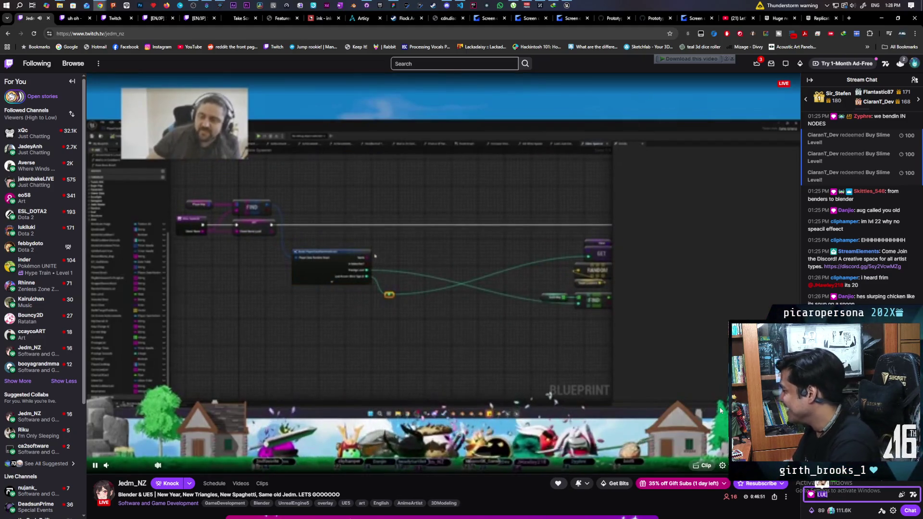
Post the Discord-image chat message, then pause the stream video
key(Return)
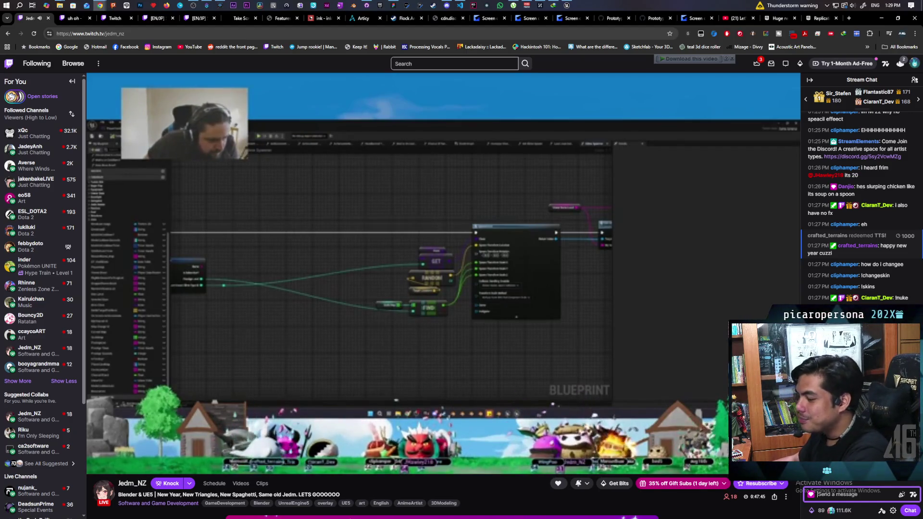
mouse_move(546, 242)
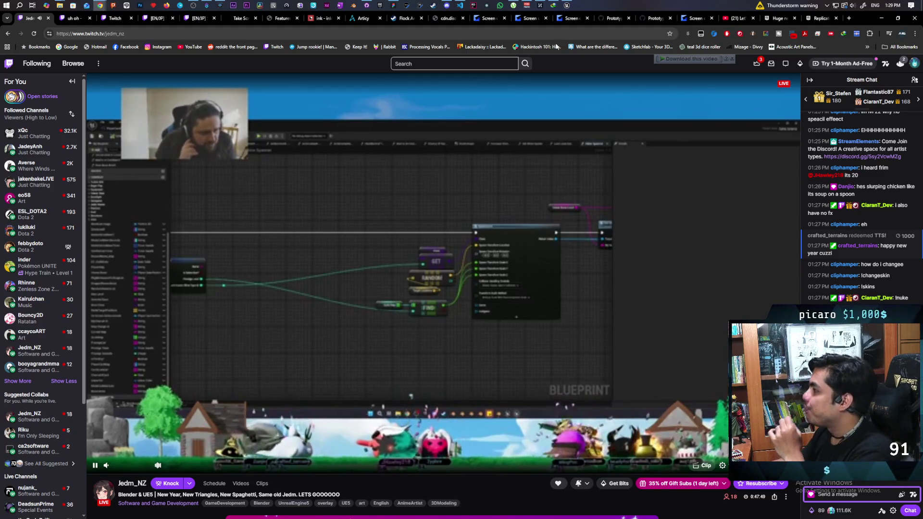
mouse_move(569, 4)
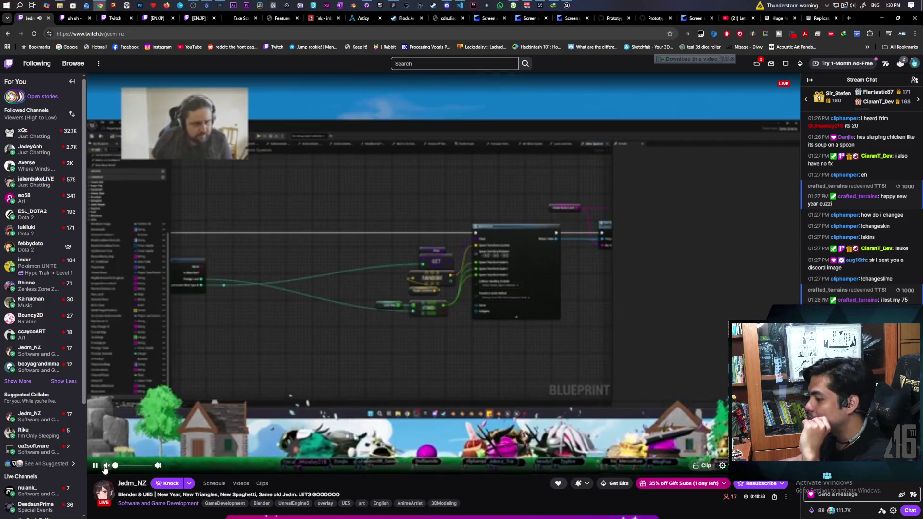
click(96, 465)
Switch from the Unreal Editor to the Miro Paparazi board and back to Unreal
click(567, 5)
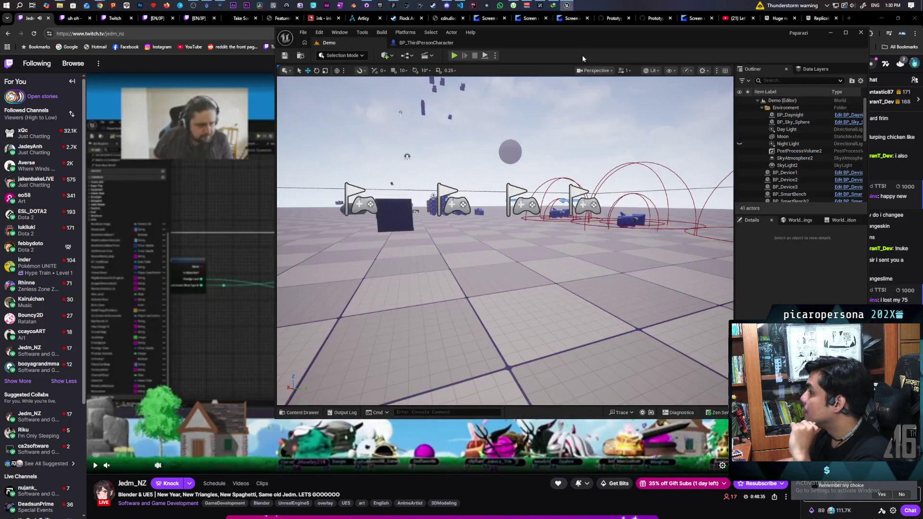
click(396, 6)
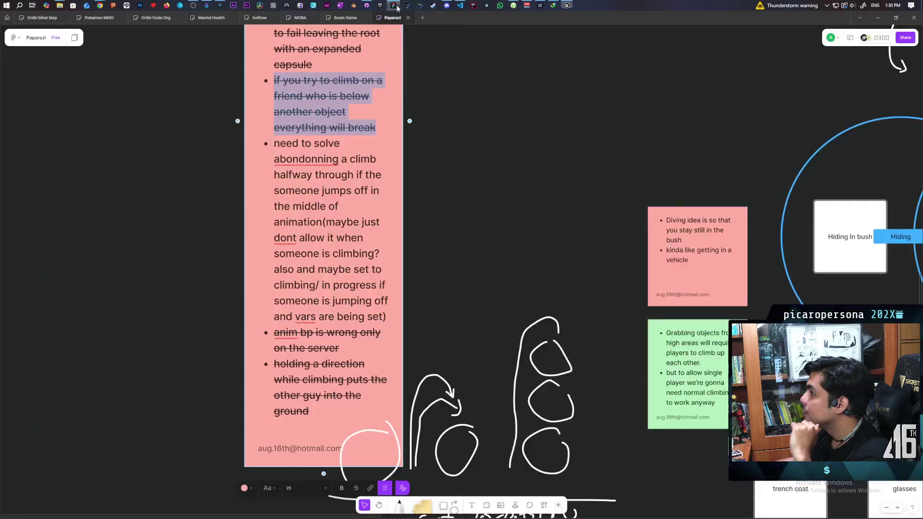
click(566, 6)
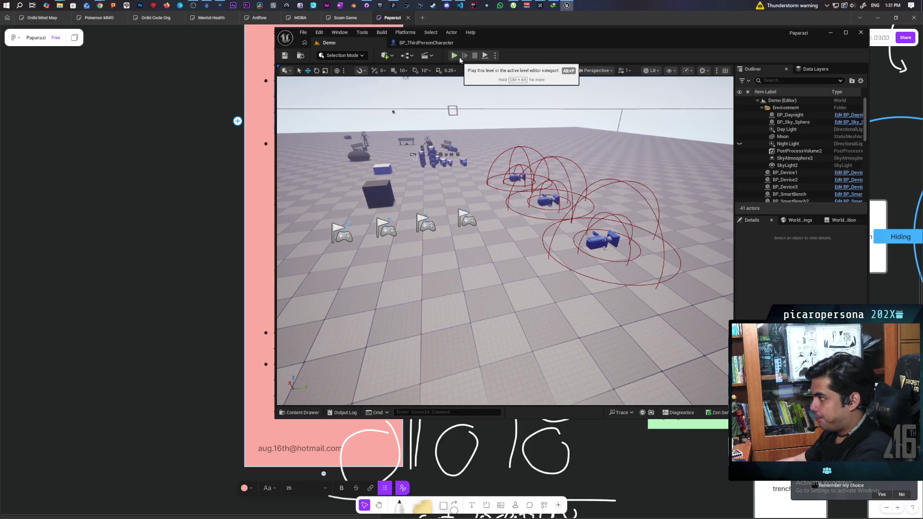
Confirm 3 players in the Play options, launch the session, and walk to the DSLR Camera to interact
click(494, 56)
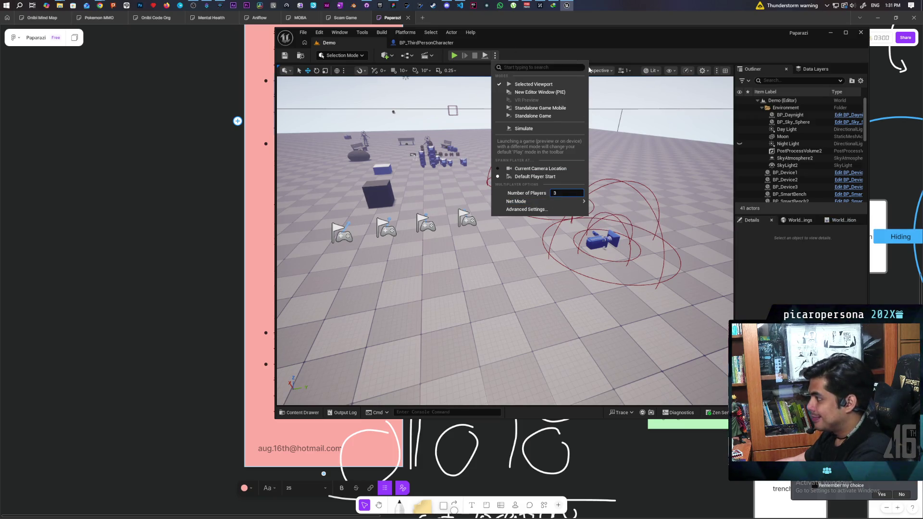
click(584, 48)
click(495, 55)
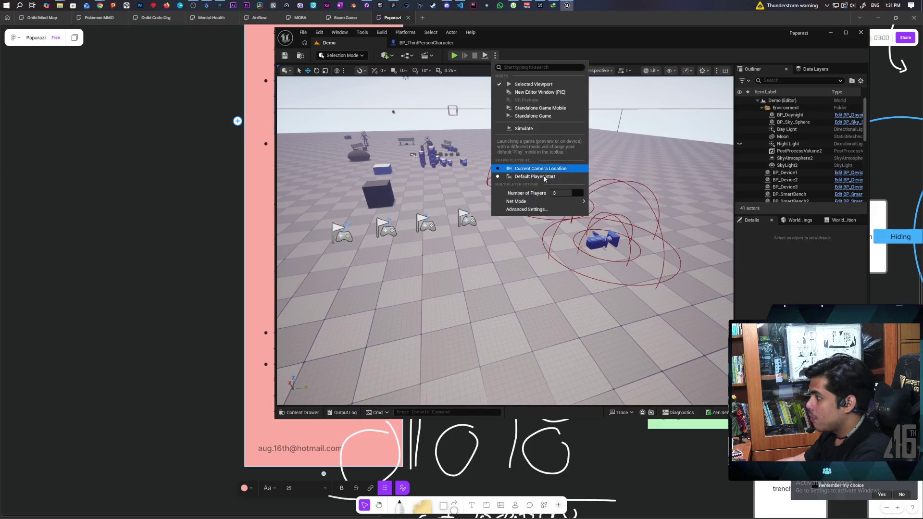
click(532, 57)
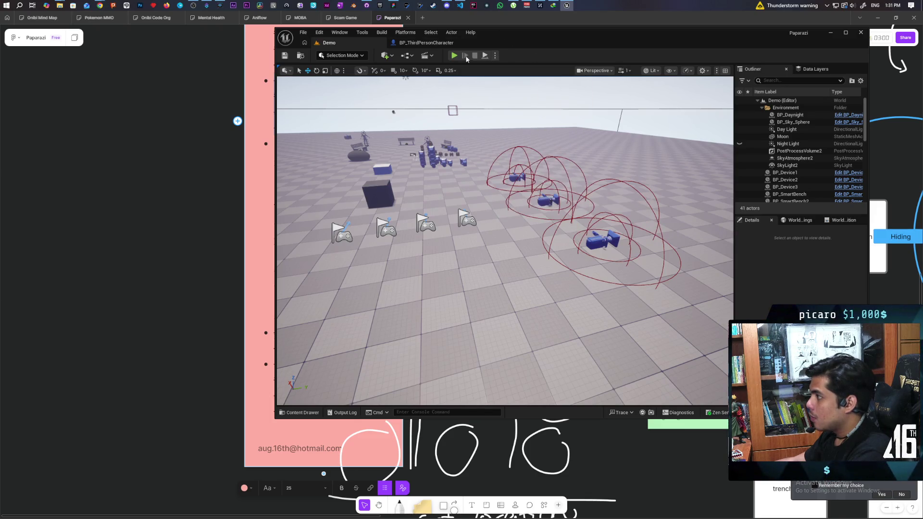
click(458, 55)
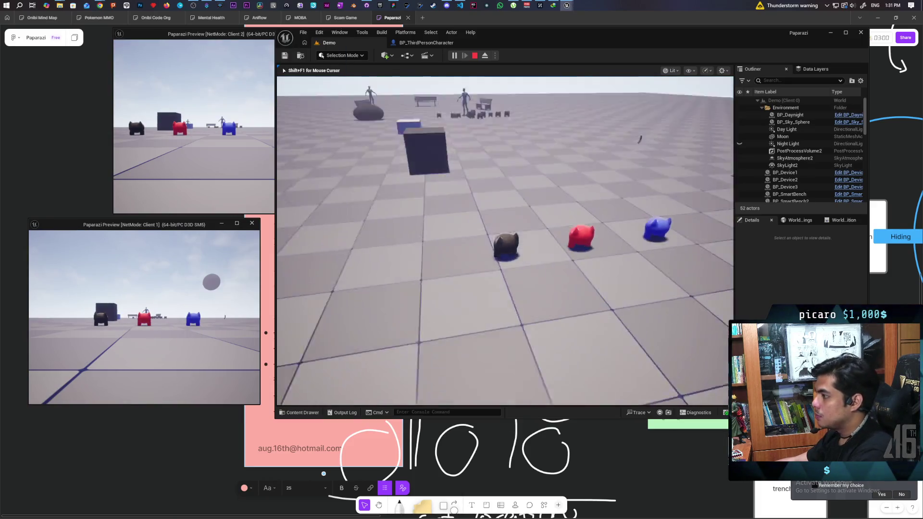
key(w)
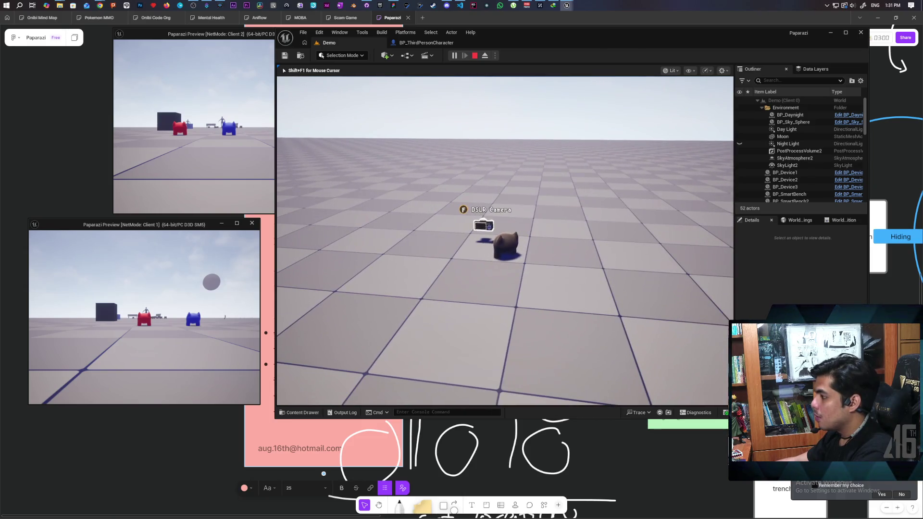
key(f)
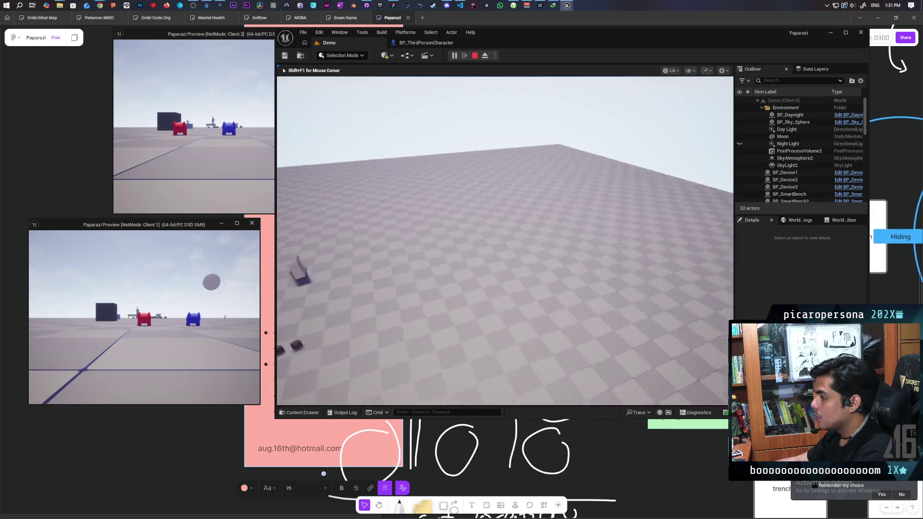